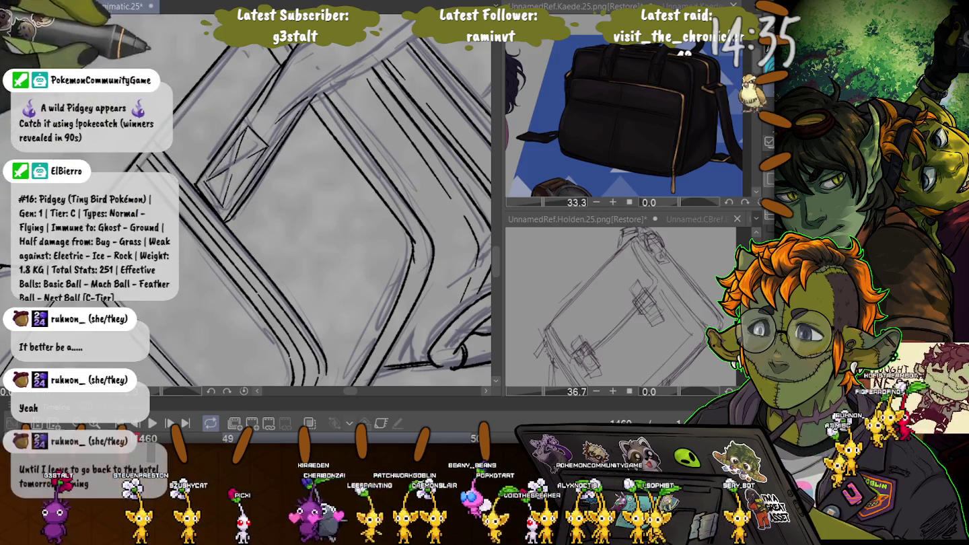
Step: Ink the strap loop's curve, lower edge and upper-right curve over the pencil sketch
{"action": "scroll", "coordinate": [296, 202], "scroll_direction": "up", "scroll_amount": 5}
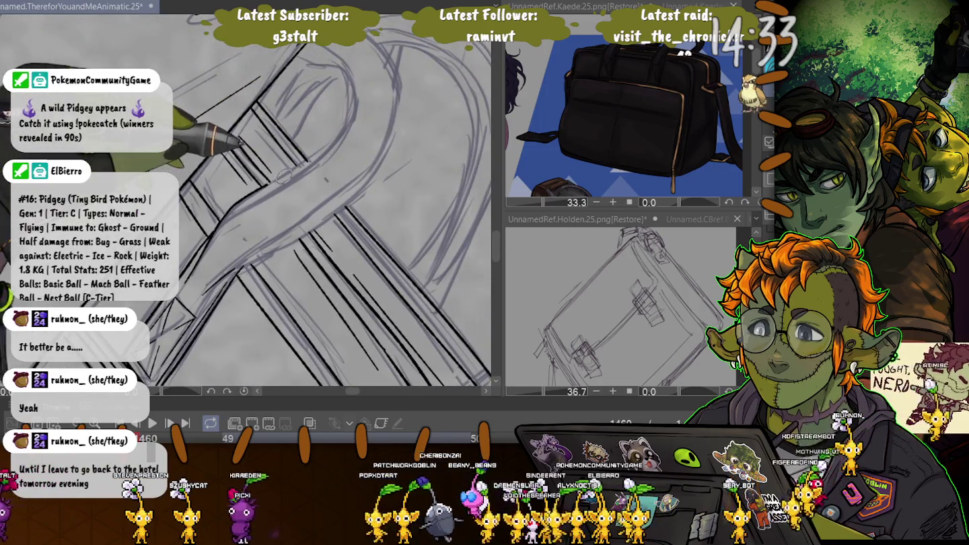
{"action": "left_click_drag", "start_coordinate": [306, 160], "coordinate": [355, 113]}
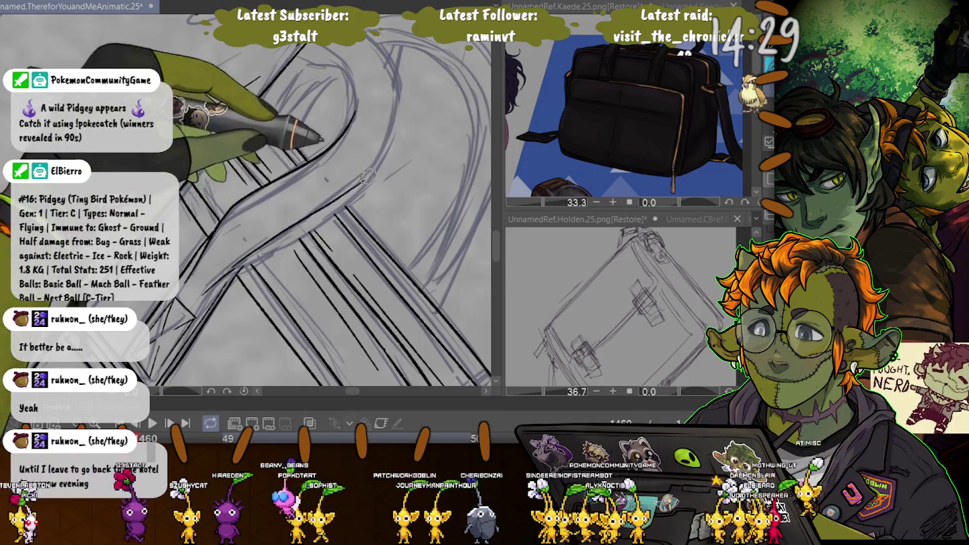
{"action": "left_click_drag", "start_coordinate": [222, 222], "coordinate": [364, 181]}
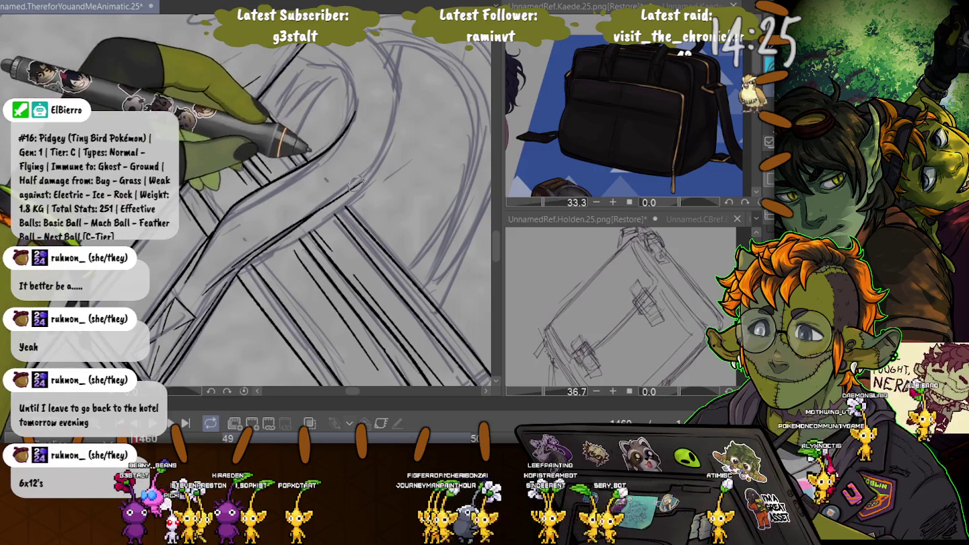
{"action": "left_click_drag", "start_coordinate": [377, 42], "coordinate": [394, 131]}
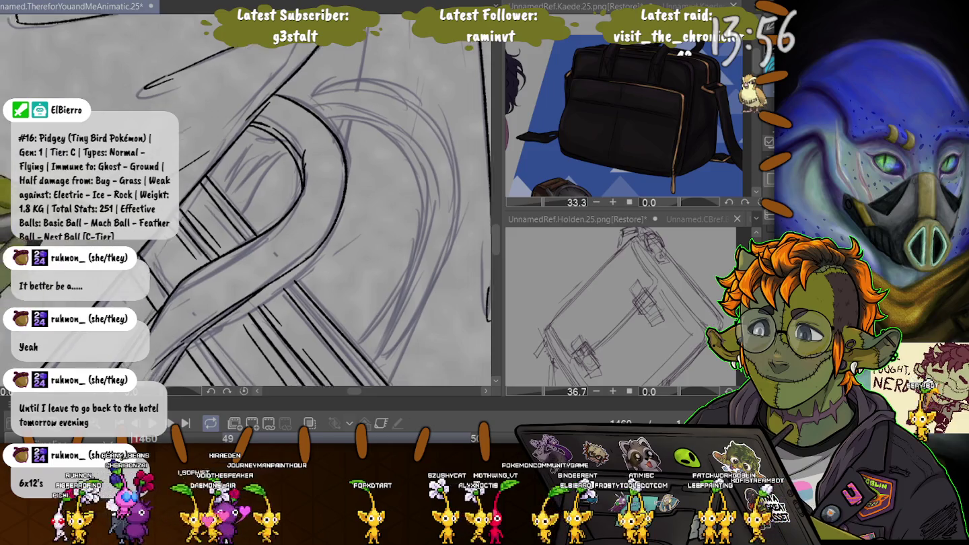
{"action": "left_click_drag", "start_coordinate": [261, 133], "coordinate": [207, 74]}
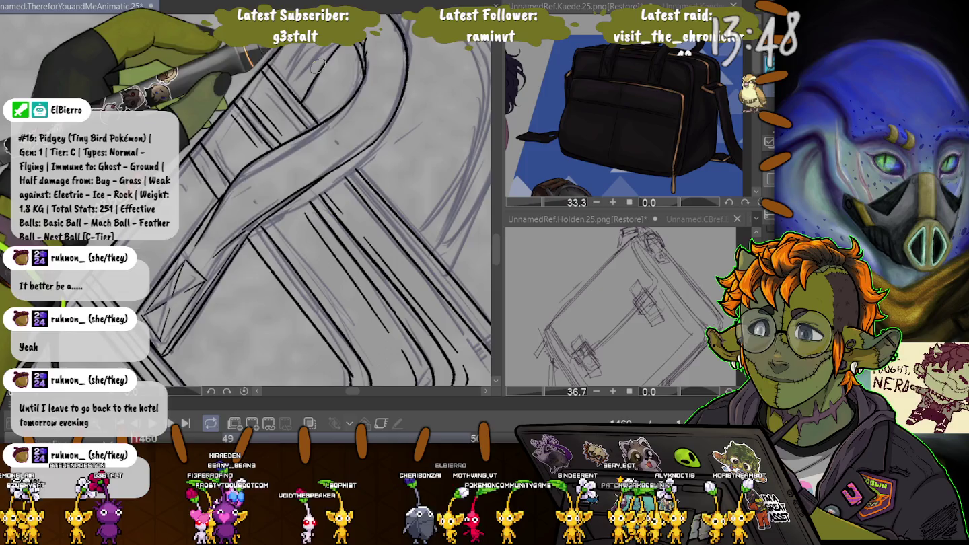
{"action": "scroll", "coordinate": [625, 115], "scroll_direction": "up", "scroll_amount": 5}
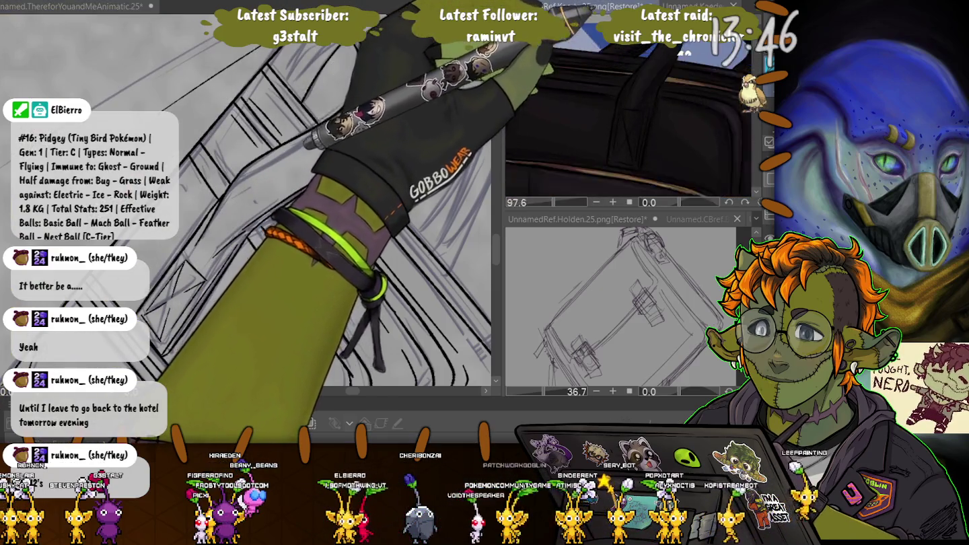
Step: Zoom the top-right bag reference from 33.3 to 135.0 on its thick black strap
{"action": "scroll", "coordinate": [626, 115], "scroll_direction": "up", "scroll_amount": 2}
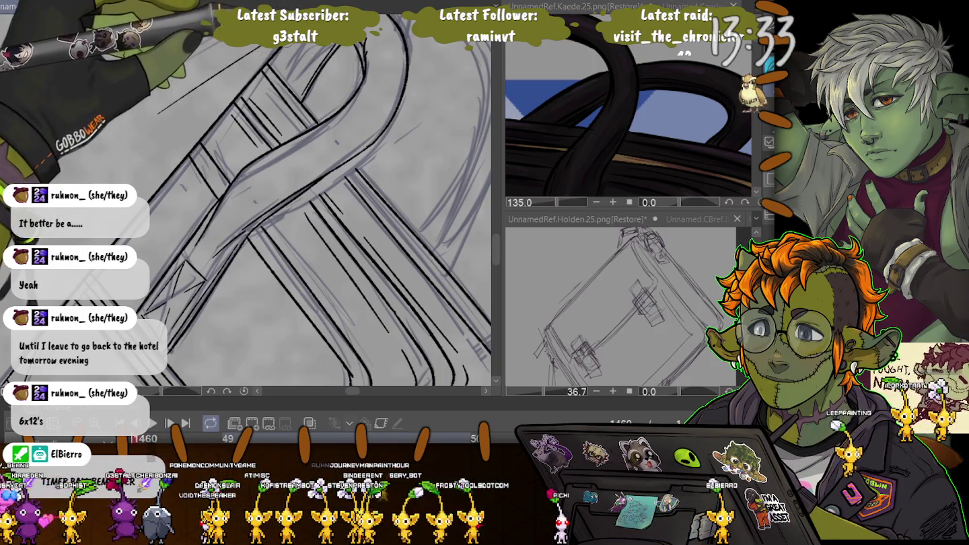
{"action": "key", "text": "Right"}
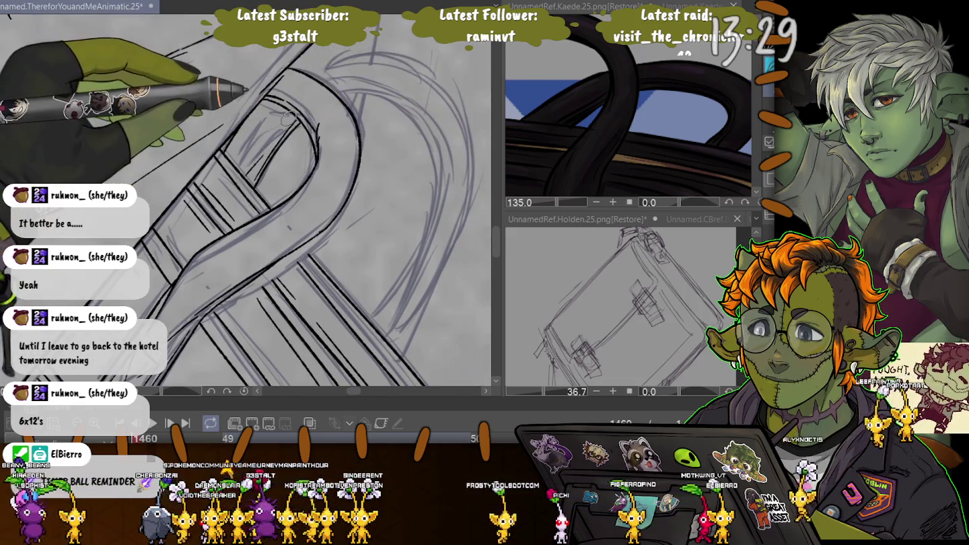
Step: Ink the strap's inner parallel strands and lower section, briefly zooming out to check
{"action": "mouse_move", "coordinate": [297, 67]}
{"action": "left_mouse_down"}
{"action": "mouse_move", "coordinate": [323, 59]}
{"action": "mouse_move", "coordinate": [406, 343]}
{"action": "left_mouse_up"}
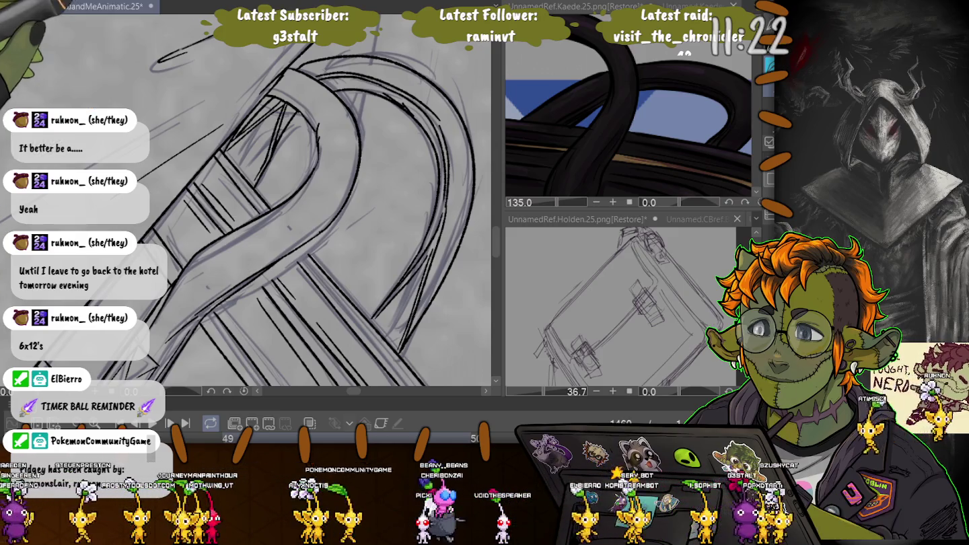
{"action": "key", "text": "ctrl+minus"}
{"action": "key", "text": "ctrl+plus"}
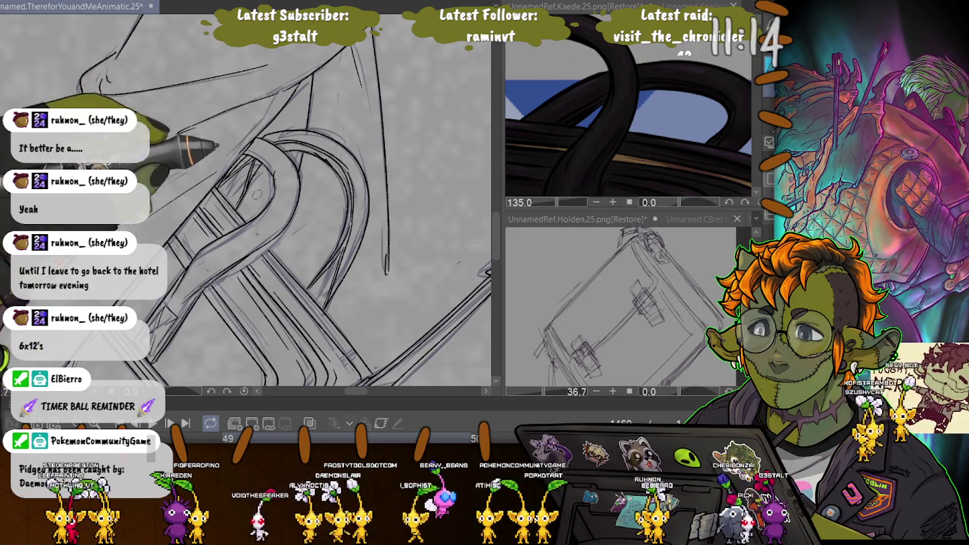
Step: Ink the long strap and buckle lines running down the suited man's coat
{"action": "left_click_drag", "start_coordinate": [291, 240], "coordinate": [208, 129]}
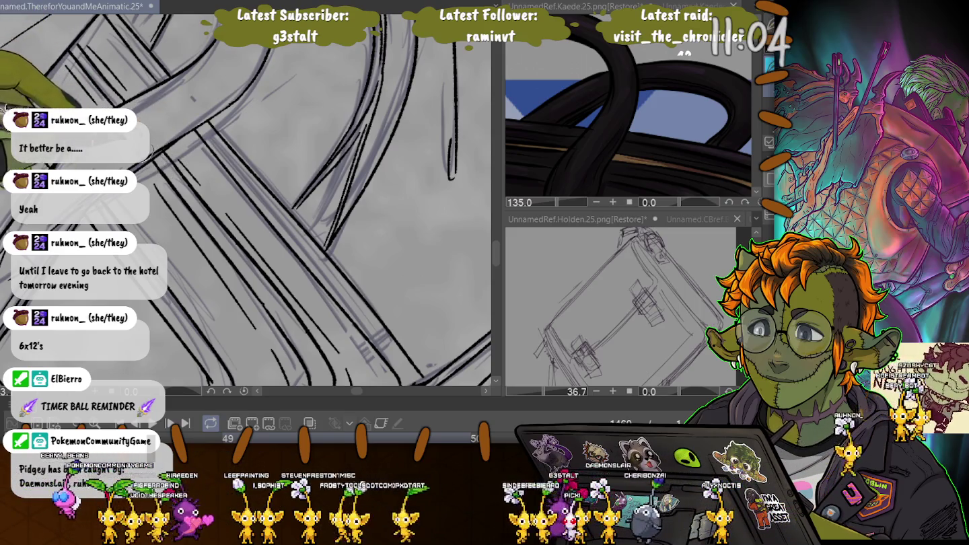
{"action": "scroll", "coordinate": [246, 202], "scroll_direction": "down", "scroll_amount": 3}
{"action": "scroll", "coordinate": [246, 202], "scroll_direction": "down", "scroll_amount": 2}
{"action": "scroll", "coordinate": [246, 202], "scroll_direction": "down", "scroll_amount": 2}
{"action": "scroll", "coordinate": [246, 202], "scroll_direction": "down", "scroll_amount": 3}
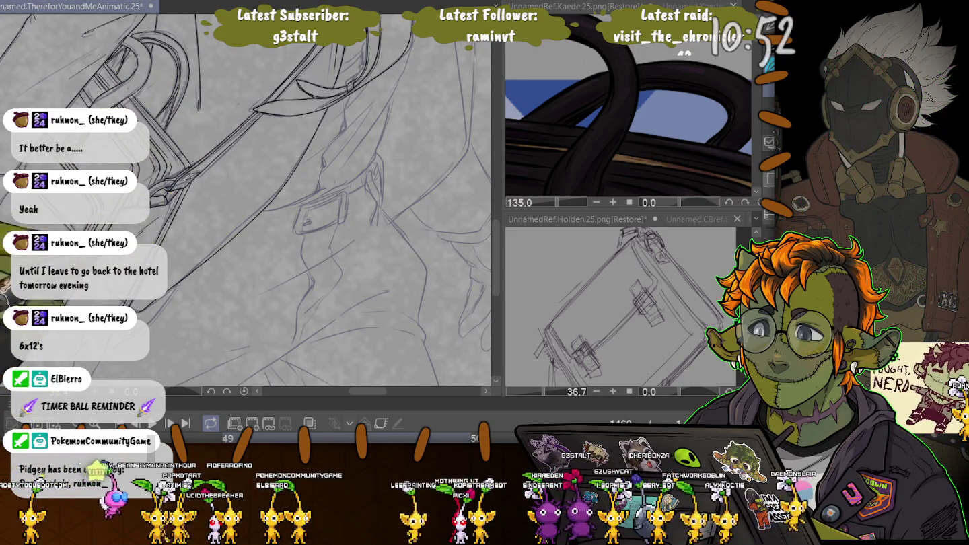
{"action": "scroll", "coordinate": [246, 200], "scroll_direction": "up", "scroll_amount": 5}
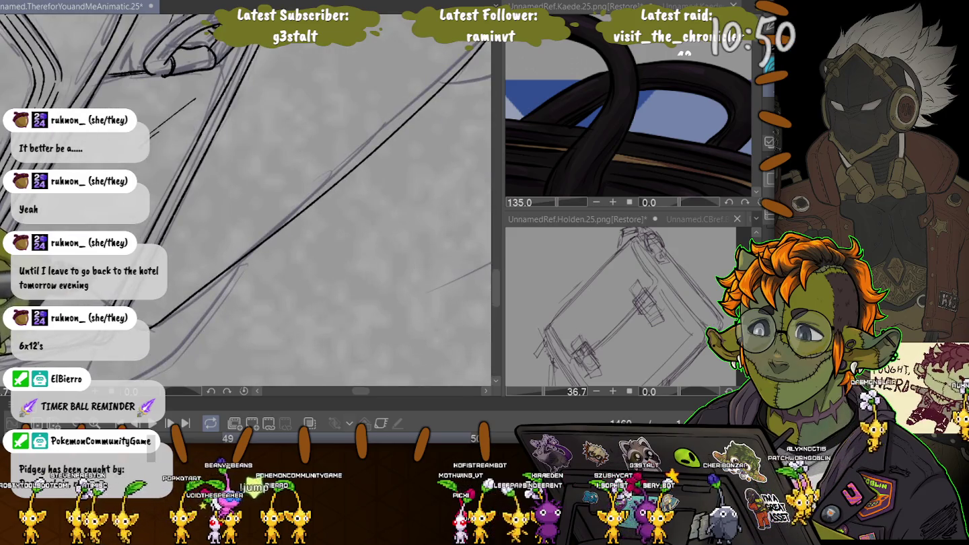
{"action": "scroll", "coordinate": [246, 200], "scroll_direction": "down", "scroll_amount": 5}
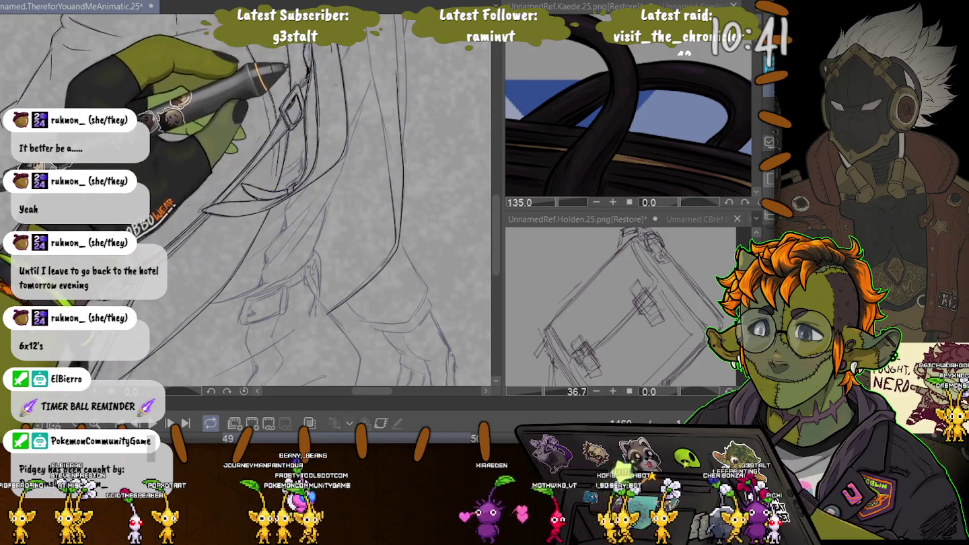
{"action": "left_click_drag", "start_coordinate": [402, 152], "coordinate": [383, 244]}
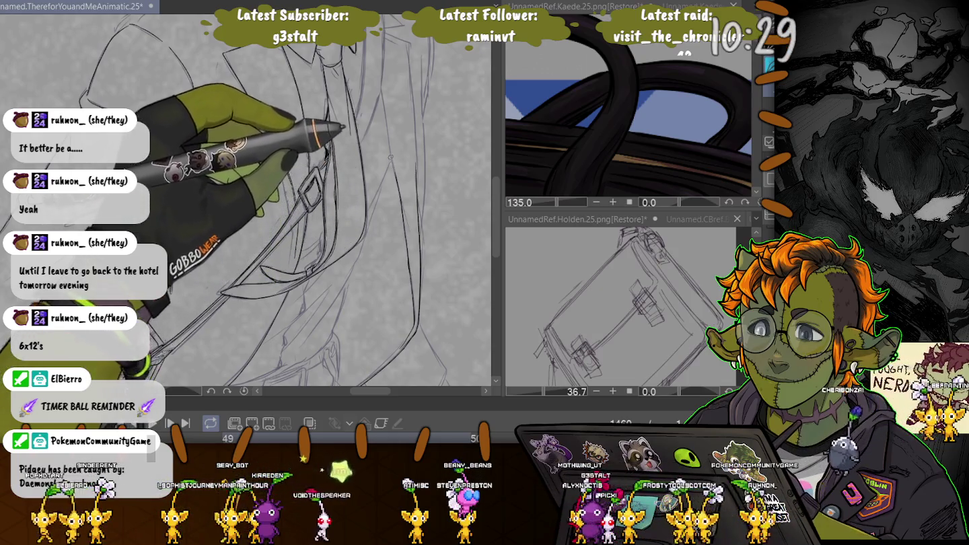
{"action": "scroll", "coordinate": [246, 202], "scroll_direction": "up", "scroll_amount": 3}
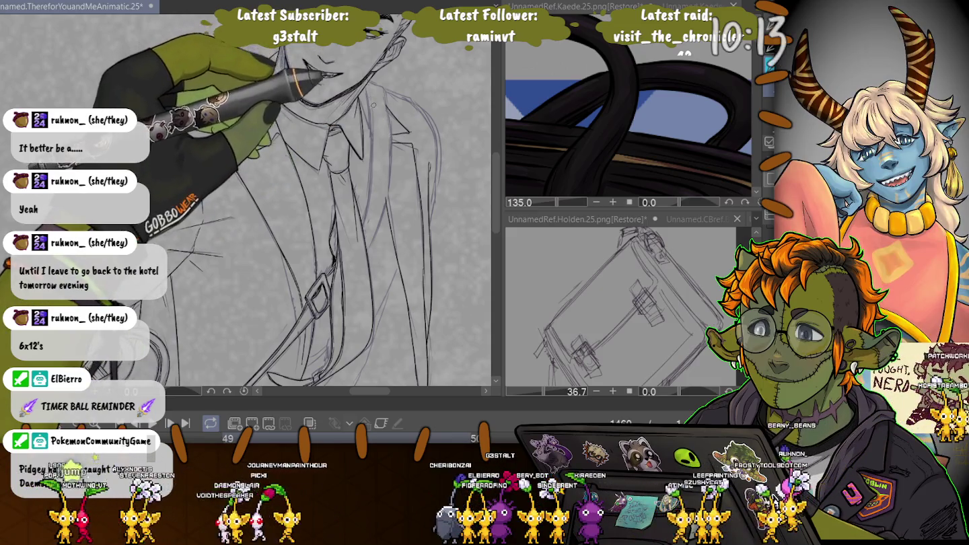
Step: Ink the suited man's collar, tie, jacket lapels and shoulder over the sketch
{"action": "scroll", "coordinate": [323, 202], "scroll_direction": "up", "scroll_amount": 3}
{"action": "scroll", "coordinate": [323, 202], "scroll_direction": "up", "scroll_amount": 2}
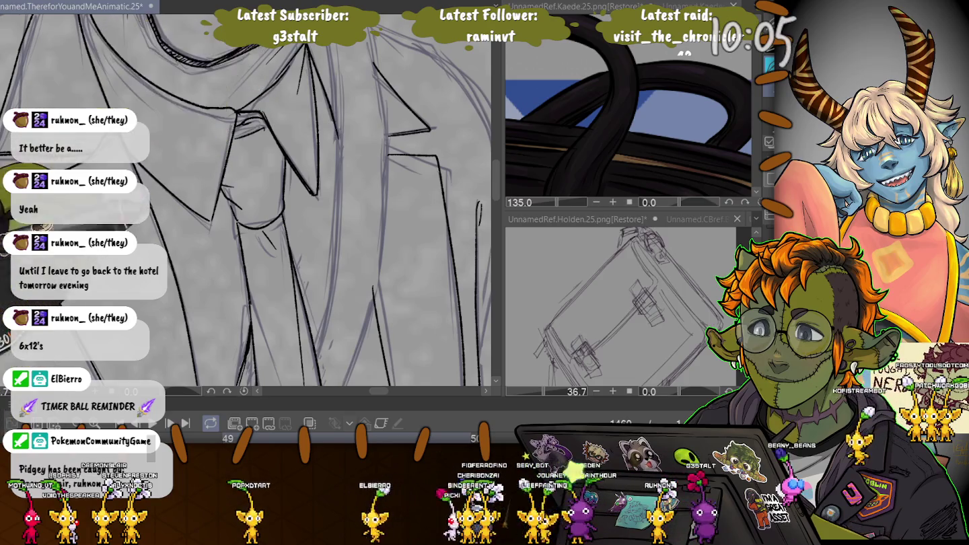
{"action": "scroll", "coordinate": [331, 118], "scroll_direction": "down", "scroll_amount": 3}
{"action": "scroll", "coordinate": [331, 118], "scroll_direction": "down", "scroll_amount": 2}
{"action": "scroll", "coordinate": [246, 202], "scroll_direction": "up", "scroll_amount": 5}
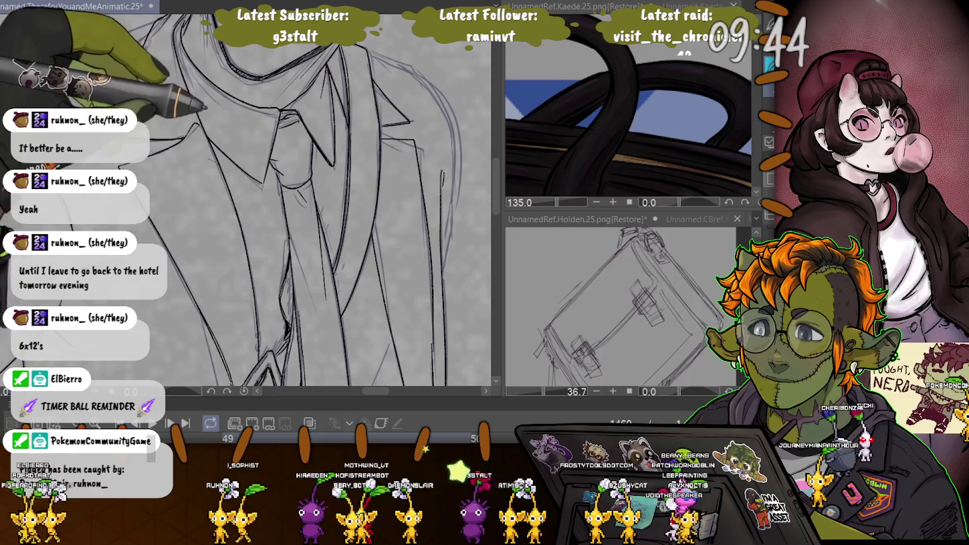
{"action": "scroll", "coordinate": [245, 202], "scroll_direction": "down", "scroll_amount": 3}
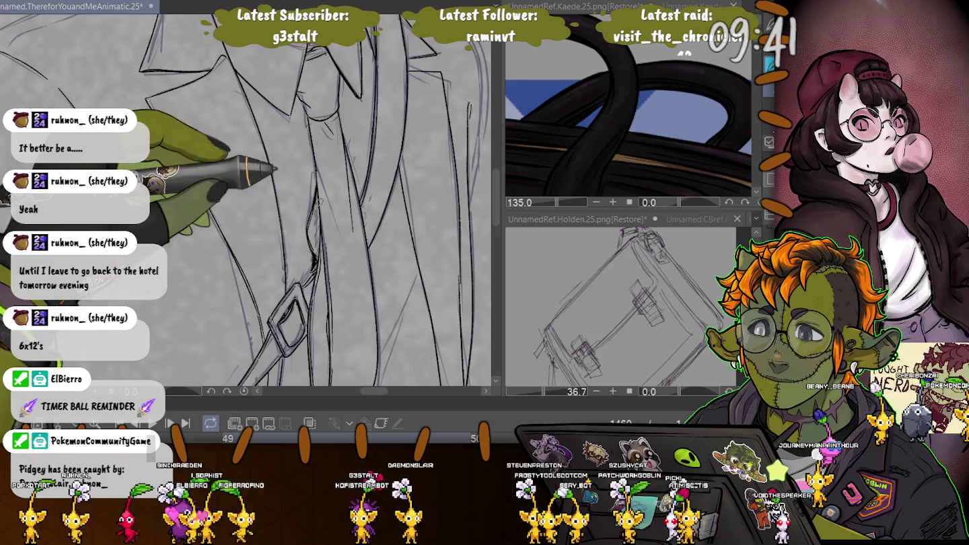
{"action": "scroll", "coordinate": [245, 201], "scroll_direction": "down", "scroll_amount": 3}
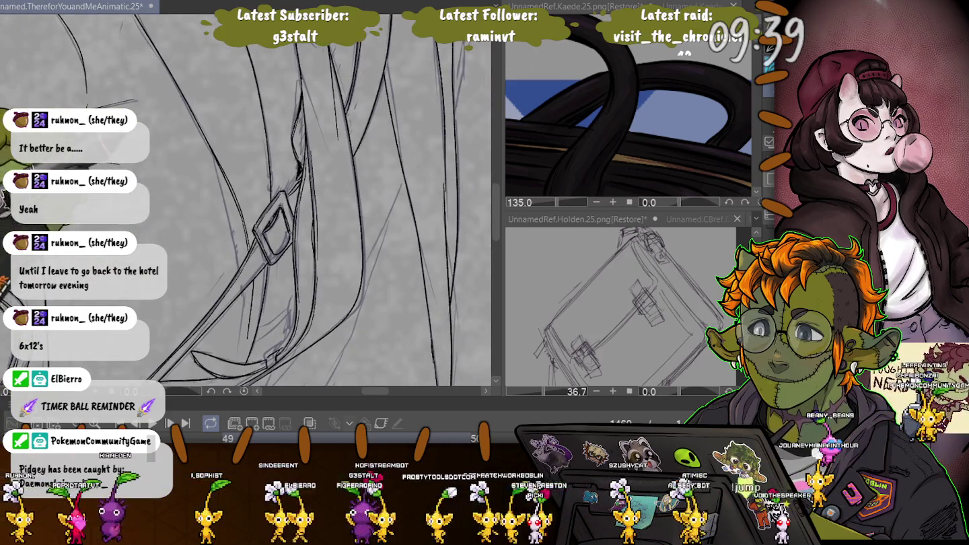
{"action": "scroll", "coordinate": [246, 202], "scroll_direction": "up", "scroll_amount": 5}
{"action": "scroll", "coordinate": [246, 202], "scroll_direction": "down", "scroll_amount": 2}
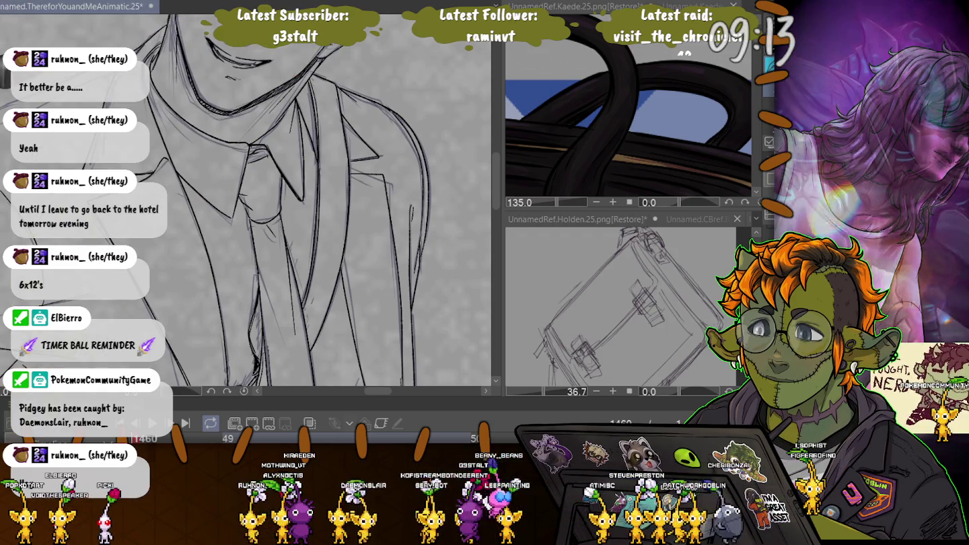
{"action": "scroll", "coordinate": [246, 202], "scroll_direction": "up", "scroll_amount": 3}
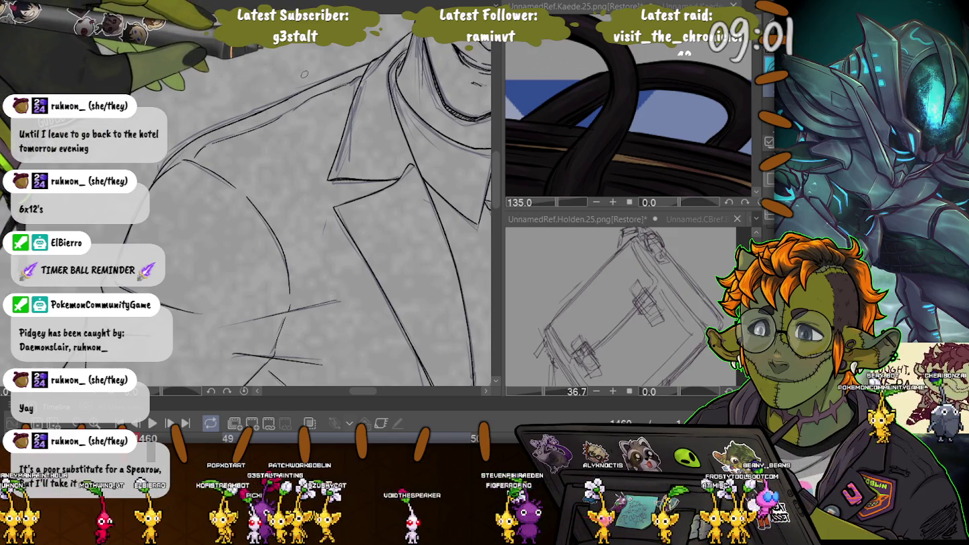
{"action": "key", "text": "ctrl+minus"}
{"action": "key", "text": "ctrl+minus"}
Step: Ink a curved jaw line and a darker collar line, then save with Ctrl+S
{"action": "key", "text": "ctrl+plus"}
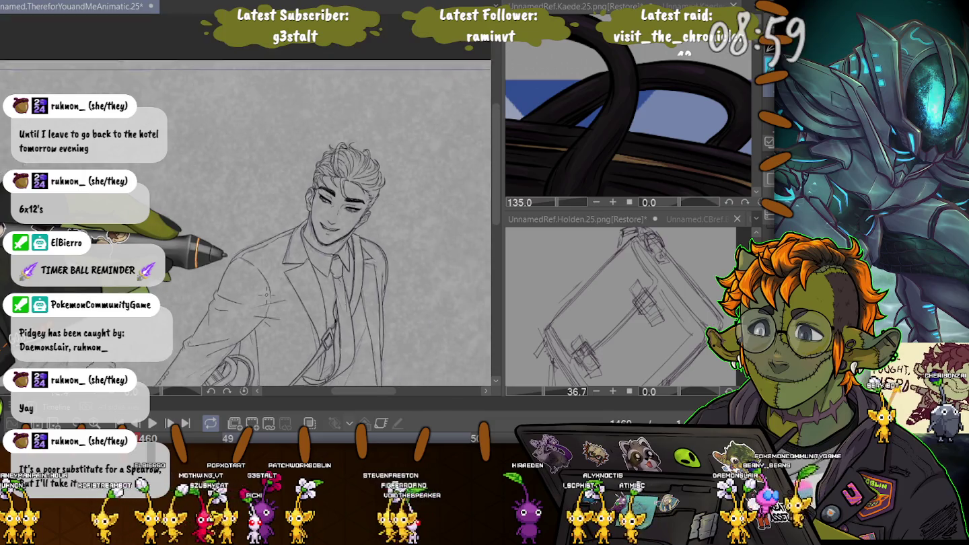
{"action": "key", "text": "ctrl+plus"}
{"action": "key", "text": "ctrl+plus"}
{"action": "key", "text": "ctrl+plus"}
{"action": "key", "text": "ctrl+plus"}
{"action": "key", "text": "ctrl+plus"}
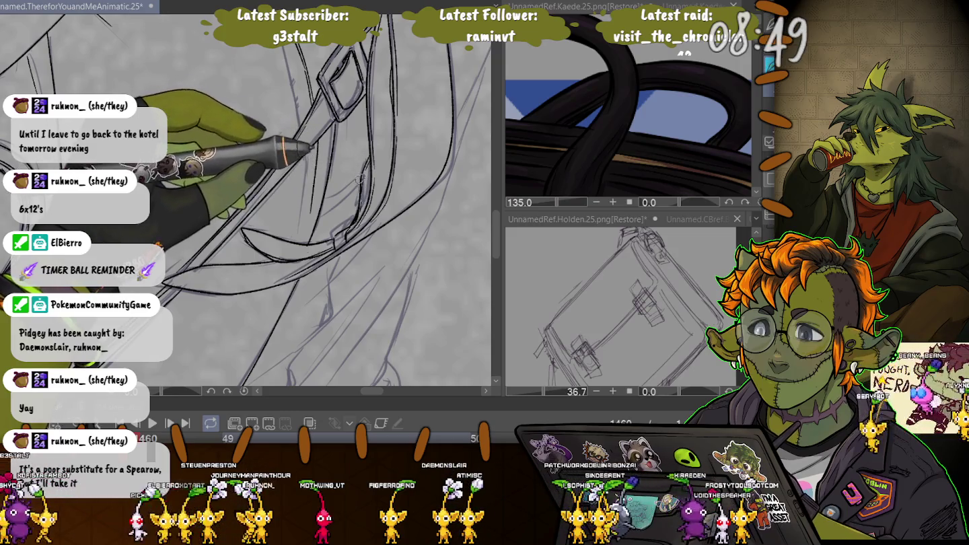
{"action": "key", "text": "ctrl+plus"}
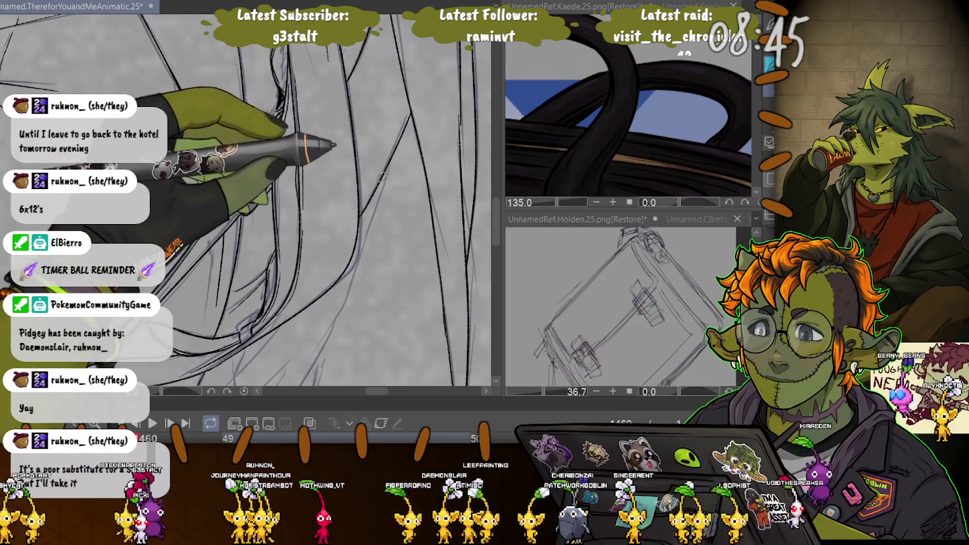
{"action": "key", "text": "ctrl+minus"}
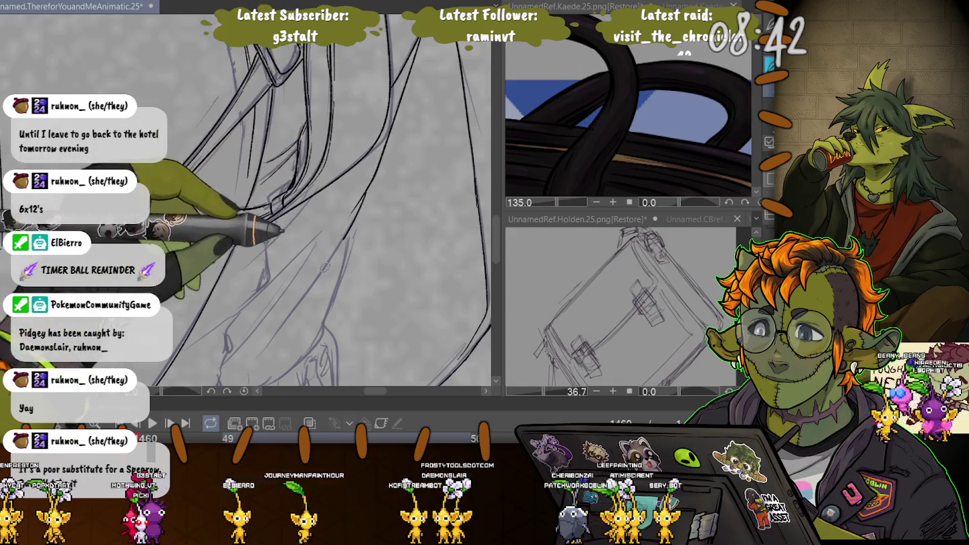
{"action": "left_click_drag", "start_coordinate": [270, 353], "coordinate": [349, 264]}
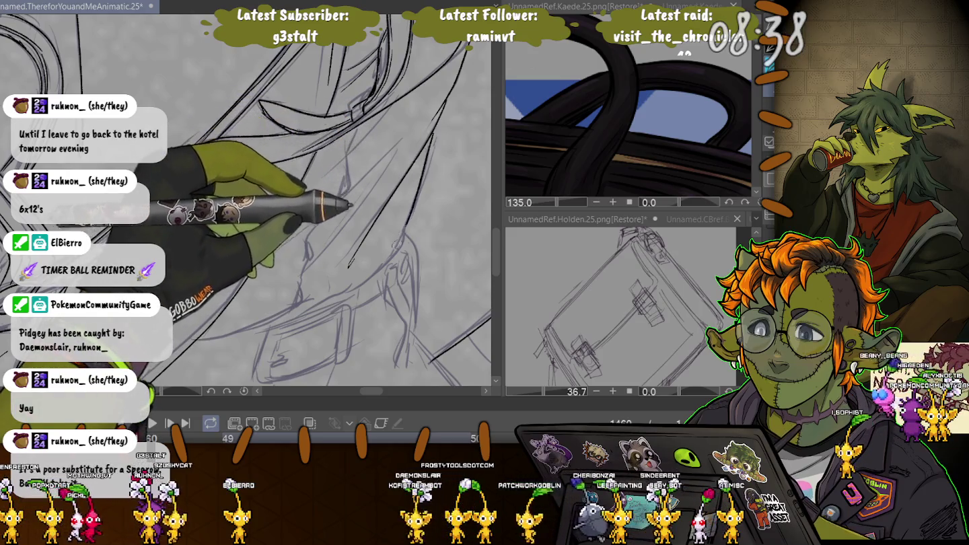
{"action": "left_click_drag", "start_coordinate": [404, 230], "coordinate": [342, 274]}
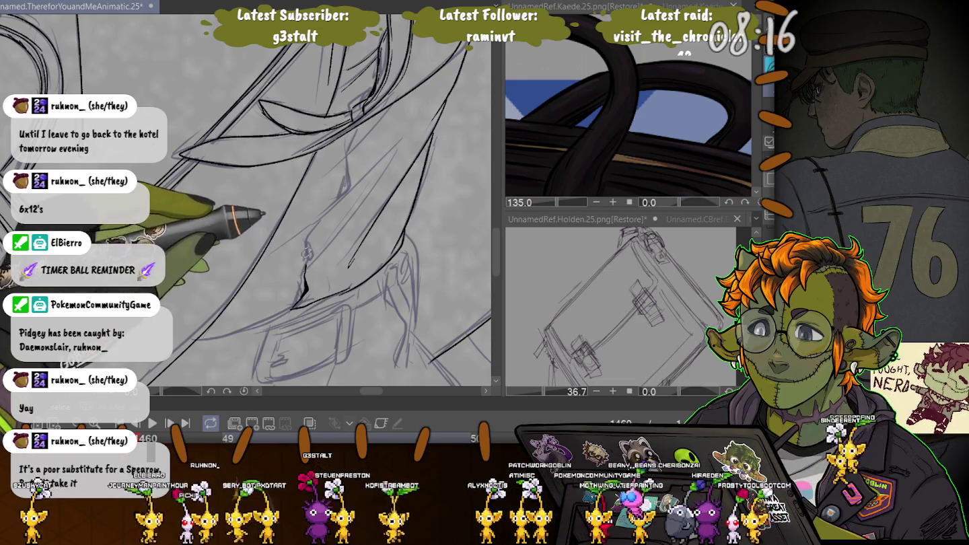
{"action": "left_click_drag", "start_coordinate": [308, 231], "coordinate": [340, 193]}
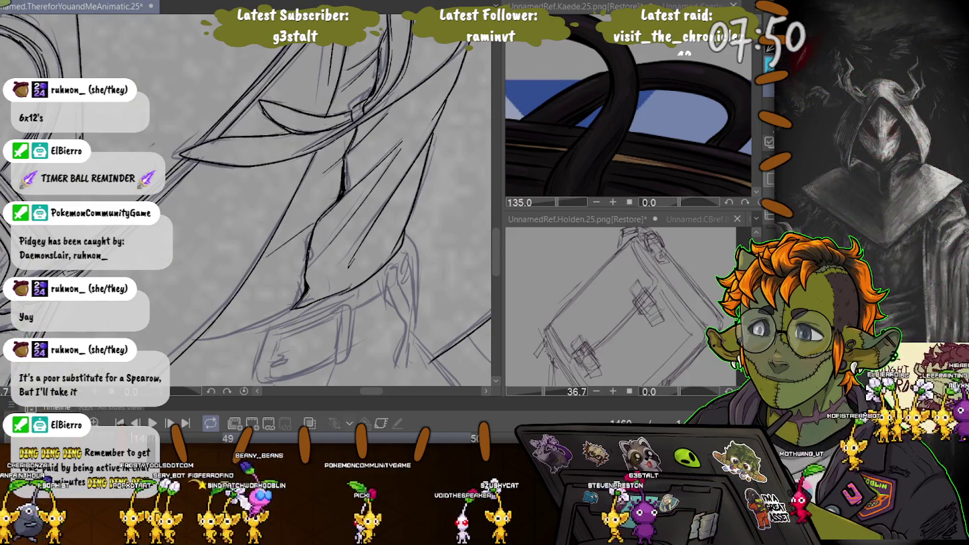
{"action": "key", "text": "ctrl+s"}
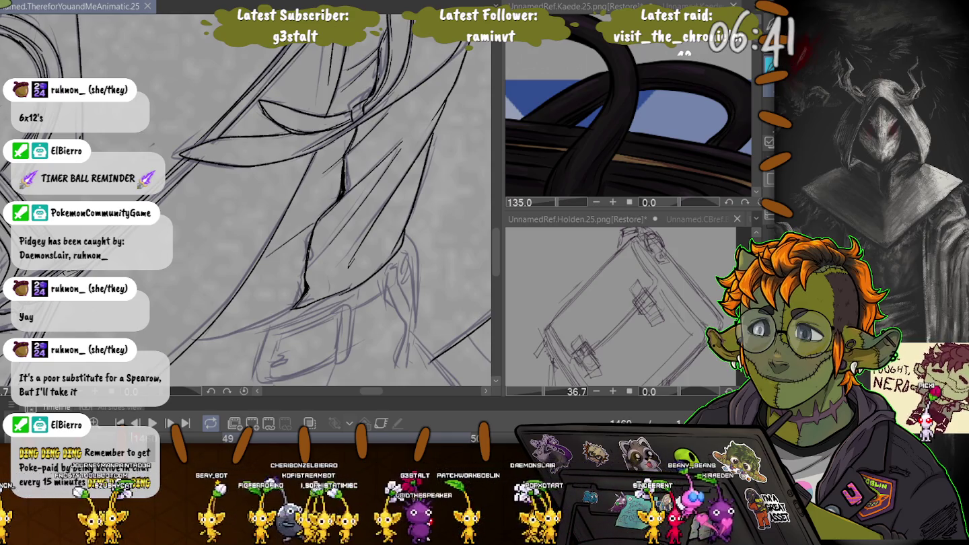
Step: Ink the belt line, the line below the square buckle and the buckle's right edge
{"action": "left_click_drag", "start_coordinate": [300, 298], "coordinate": [194, 342]}
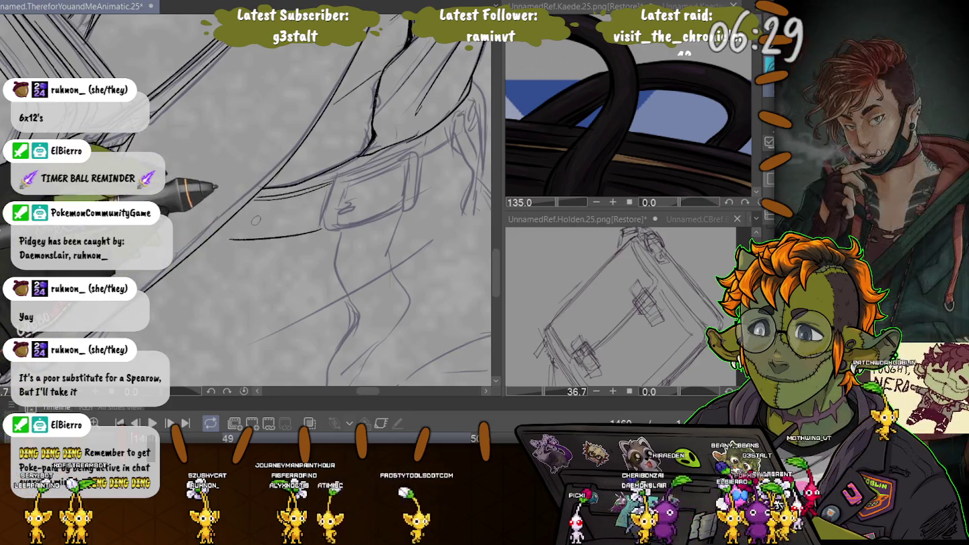
{"action": "left_click_drag", "start_coordinate": [314, 230], "coordinate": [246, 247]}
{"action": "left_click_drag", "start_coordinate": [278, 213], "coordinate": [258, 219]}
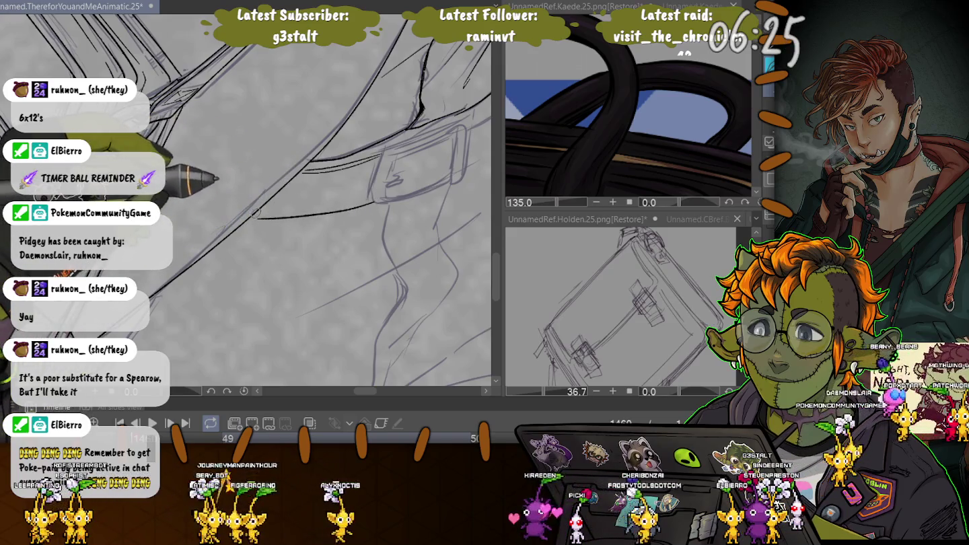
{"action": "left_click_drag", "start_coordinate": [262, 190], "coordinate": [222, 207]}
{"action": "left_click_drag", "start_coordinate": [380, 181], "coordinate": [269, 199]}
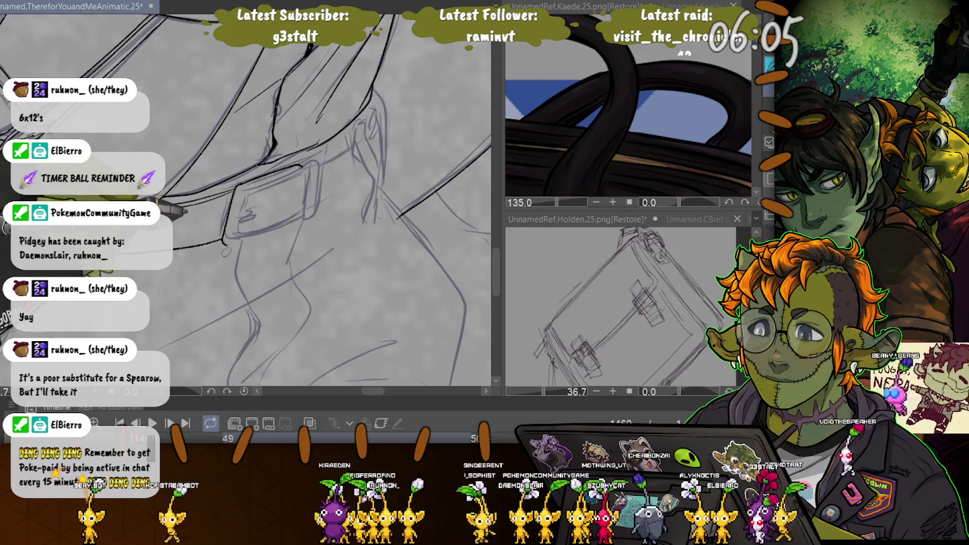
{"action": "left_click_drag", "start_coordinate": [235, 240], "coordinate": [269, 232]}
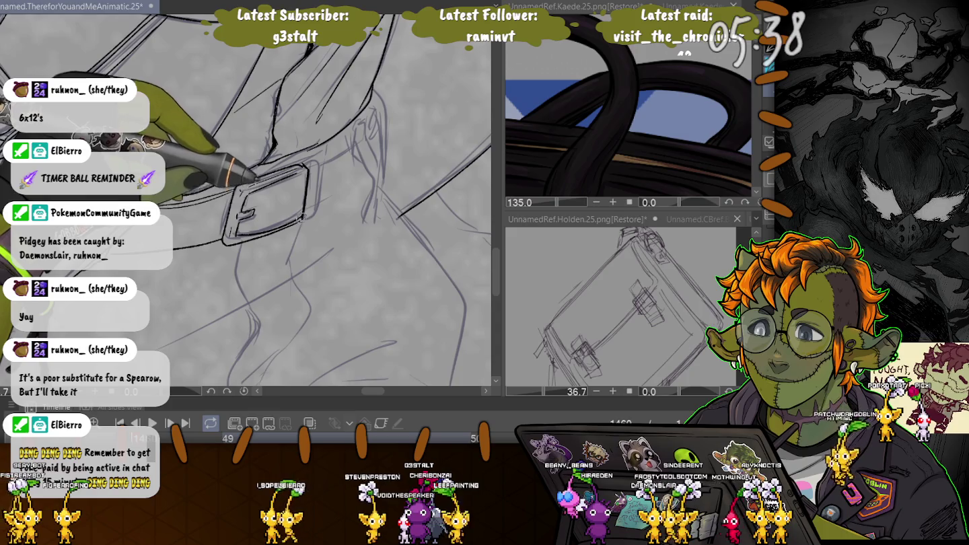
{"action": "left_click_drag", "start_coordinate": [314, 167], "coordinate": [317, 219]}
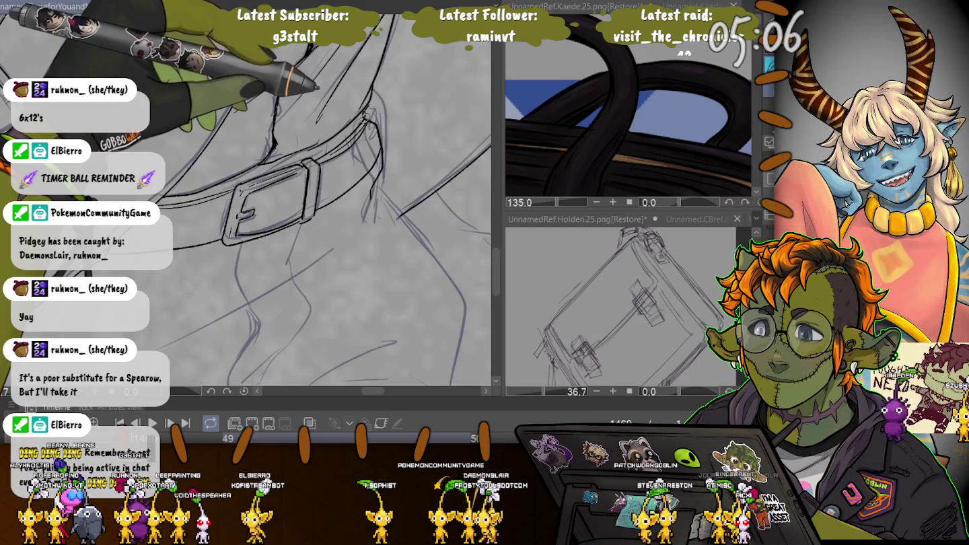
{"action": "left_click_drag", "start_coordinate": [367, 111], "coordinate": [378, 177]}
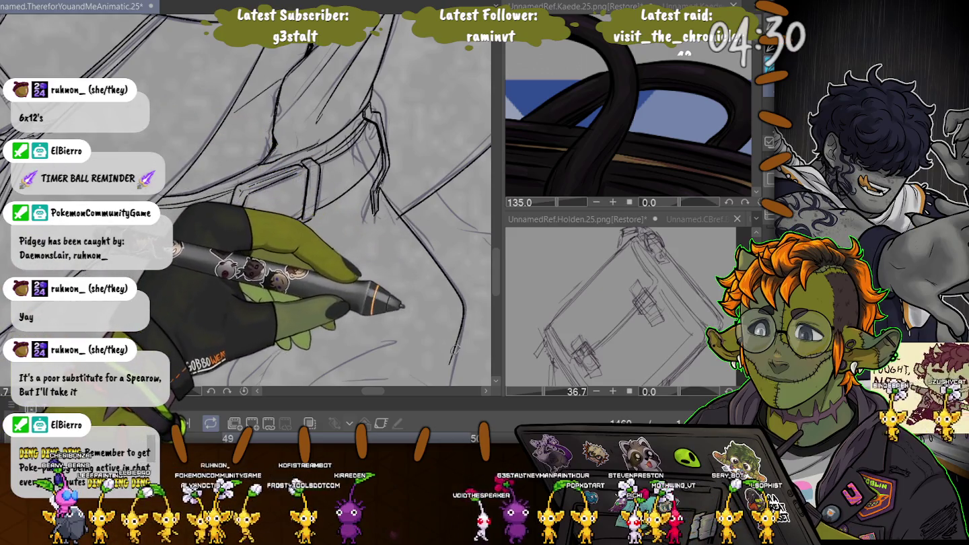
{"action": "scroll", "coordinate": [426, 252], "scroll_direction": "down", "scroll_amount": 5}
Step: Ink the trouser fold lines running down below the belt buckle
{"action": "scroll", "coordinate": [246, 202], "scroll_direction": "down", "scroll_amount": 3}
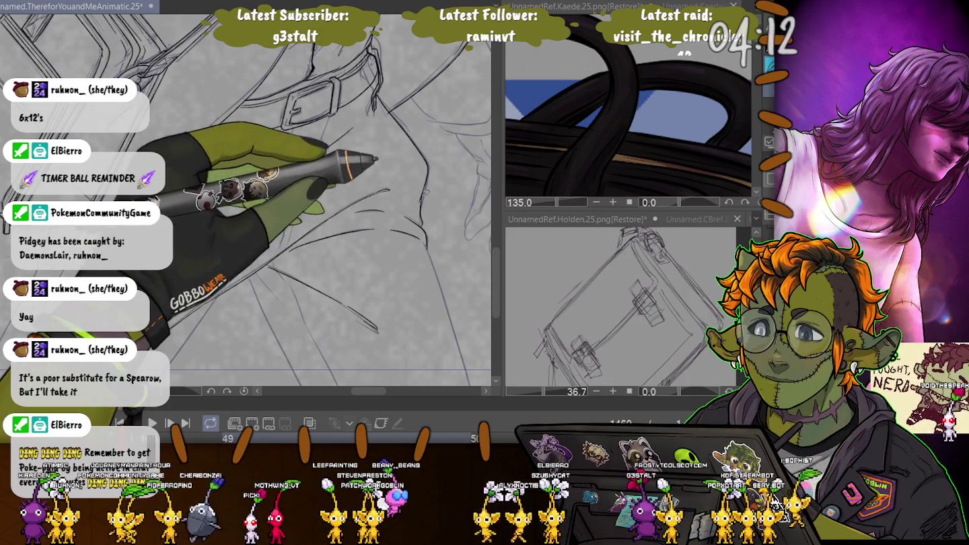
{"action": "scroll", "coordinate": [269, 202], "scroll_direction": "down", "scroll_amount": 3}
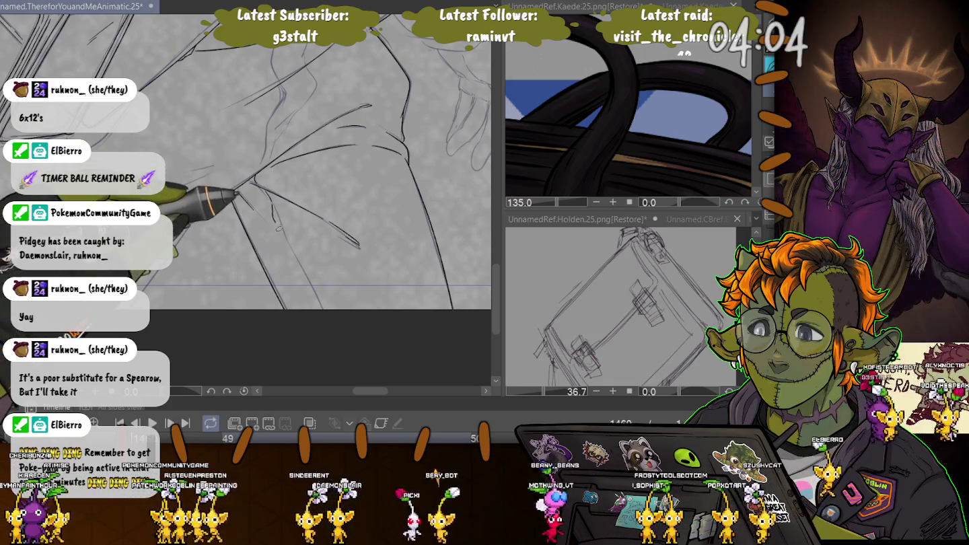
{"action": "left_click_drag", "start_coordinate": [167, 146], "coordinate": [319, 273]}
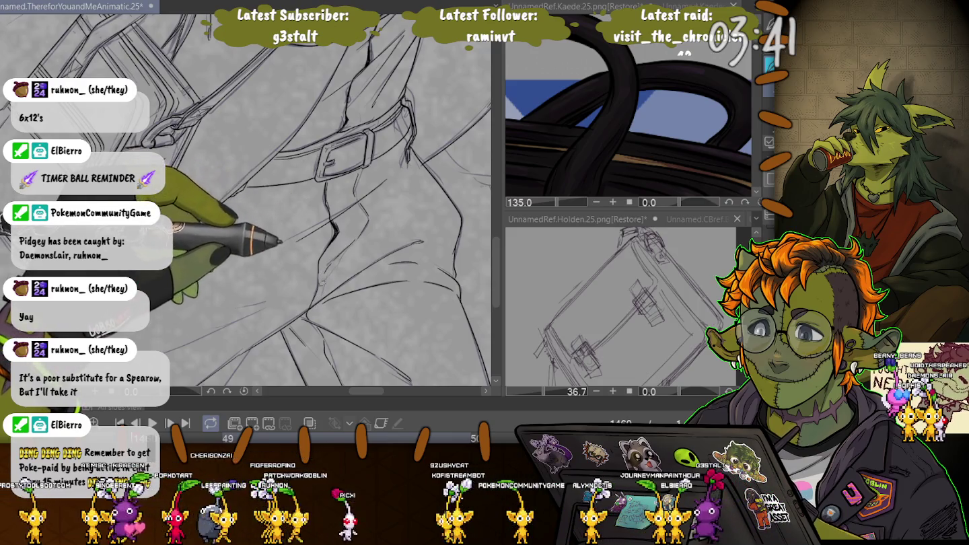
{"action": "left_click_drag", "start_coordinate": [278, 232], "coordinate": [286, 121]}
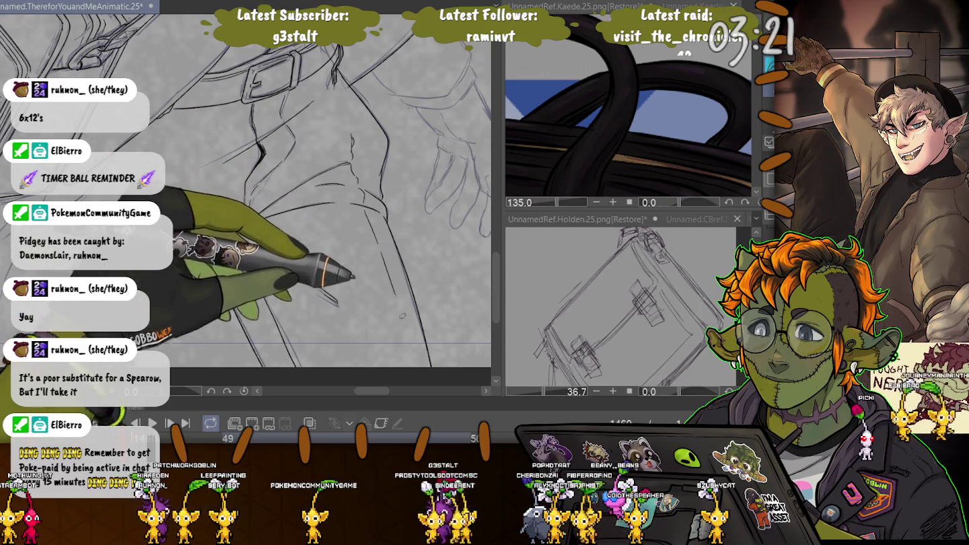
{"action": "left_click_drag", "start_coordinate": [378, 318], "coordinate": [293, 203]}
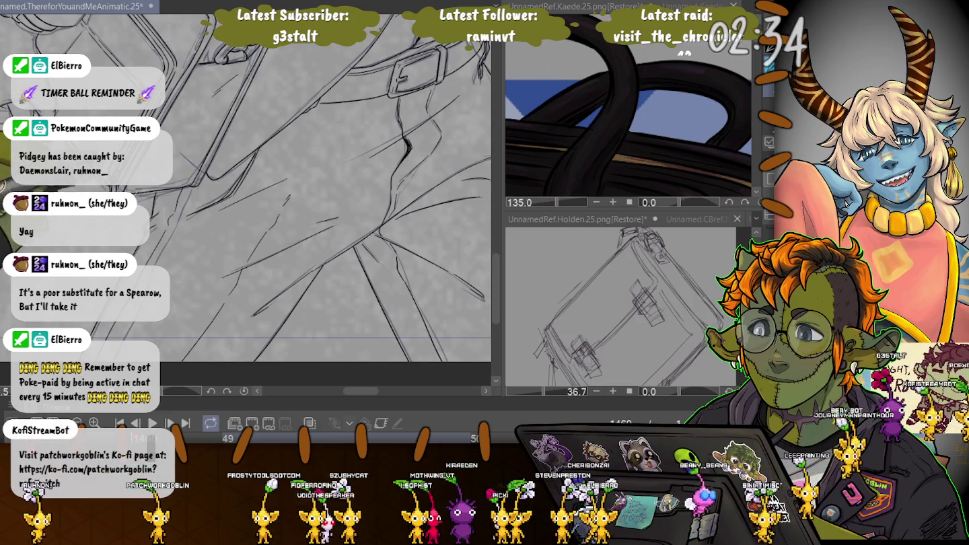
{"action": "left_click_drag", "start_coordinate": [269, 188], "coordinate": [215, 236]}
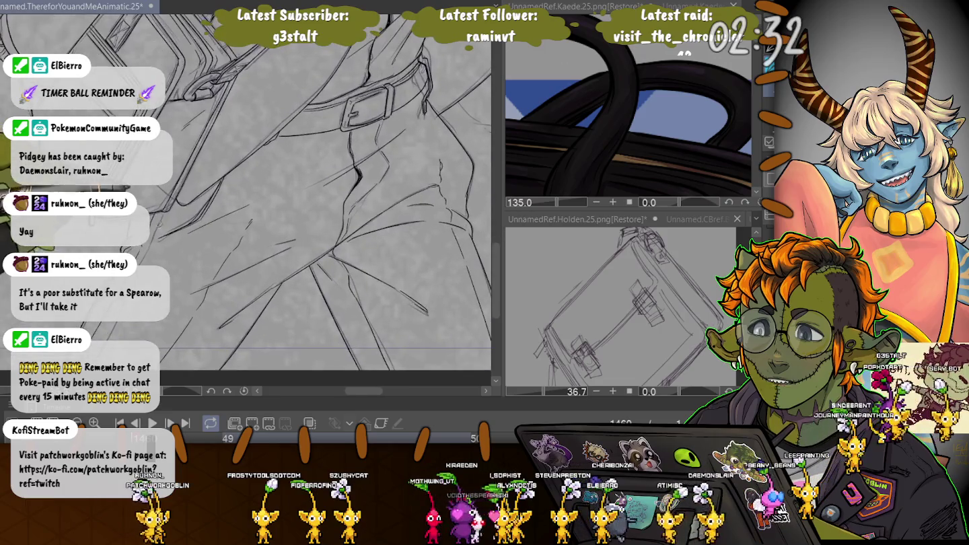
Step: Trace the hand hanging at the hip and its sleeve cuff in dark ink outlines
{"action": "key", "text": "ctrl+minus"}
{"action": "key", "text": "ctrl+minus"}
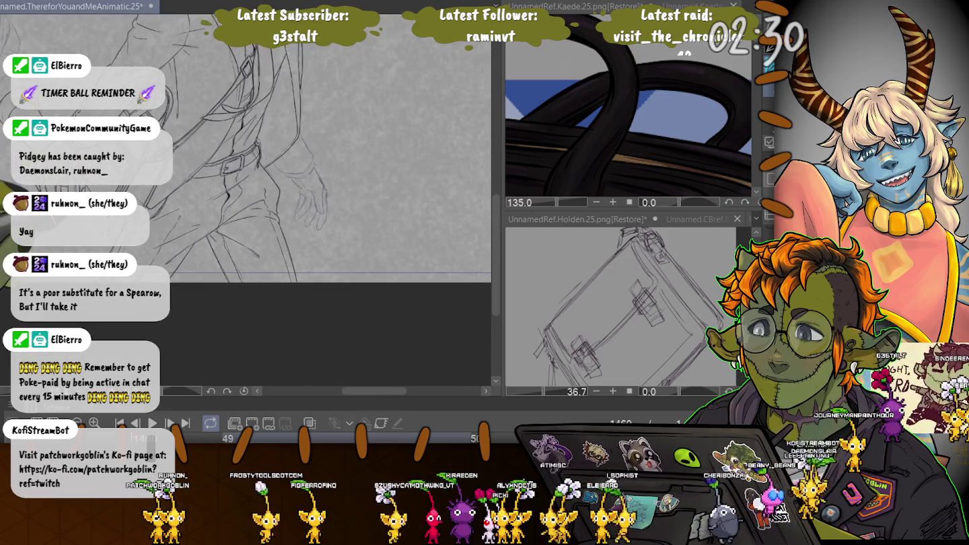
{"action": "key", "text": "ctrl+plus"}
{"action": "key", "text": "ctrl+plus"}
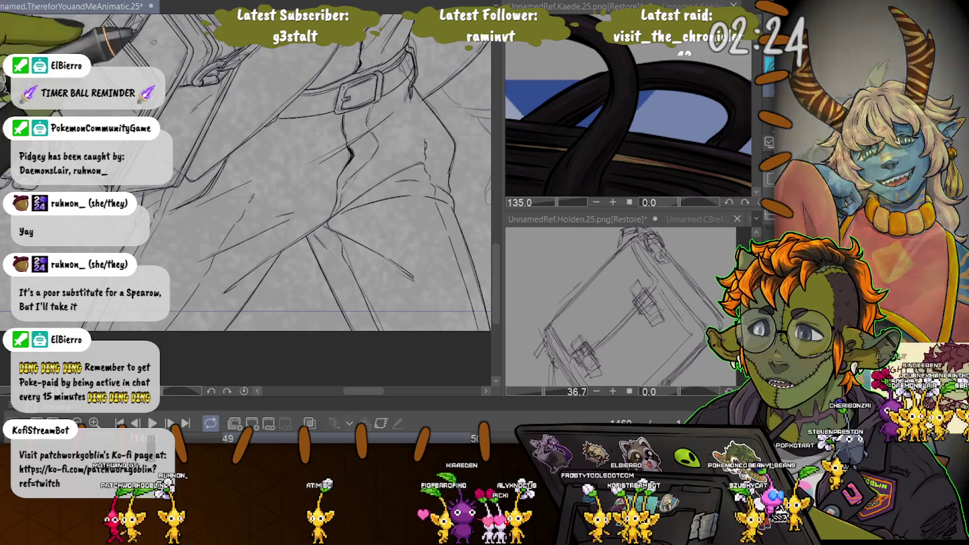
{"action": "key", "text": "ctrl+minus"}
{"action": "key", "text": "ctrl+plus"}
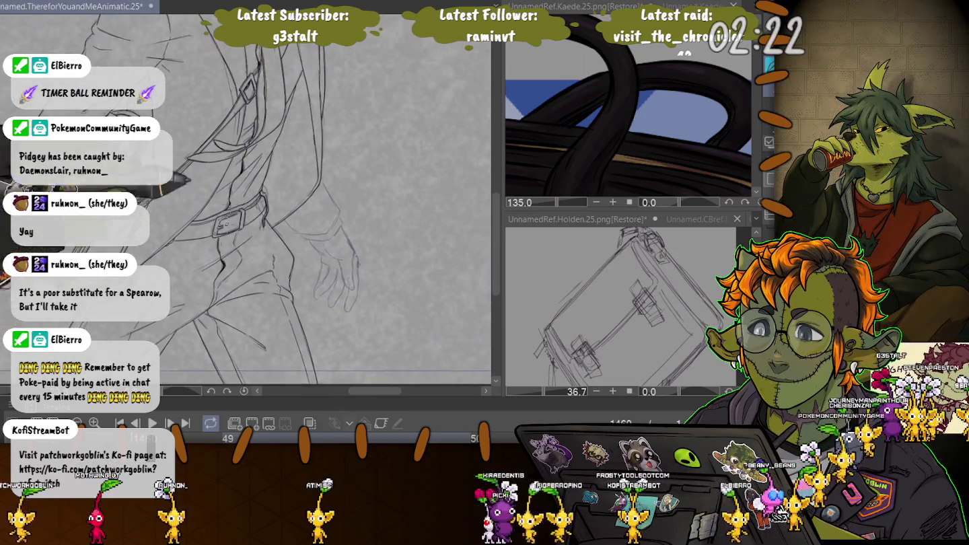
{"action": "scroll", "coordinate": [330, 202], "scroll_direction": "up", "scroll_amount": 3}
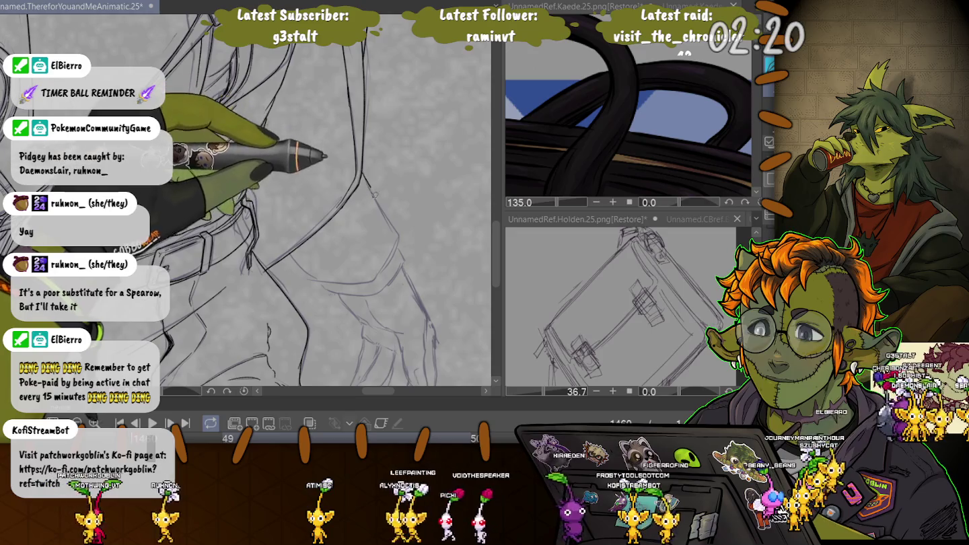
{"action": "left_click_drag", "start_coordinate": [393, 259], "coordinate": [266, 266]}
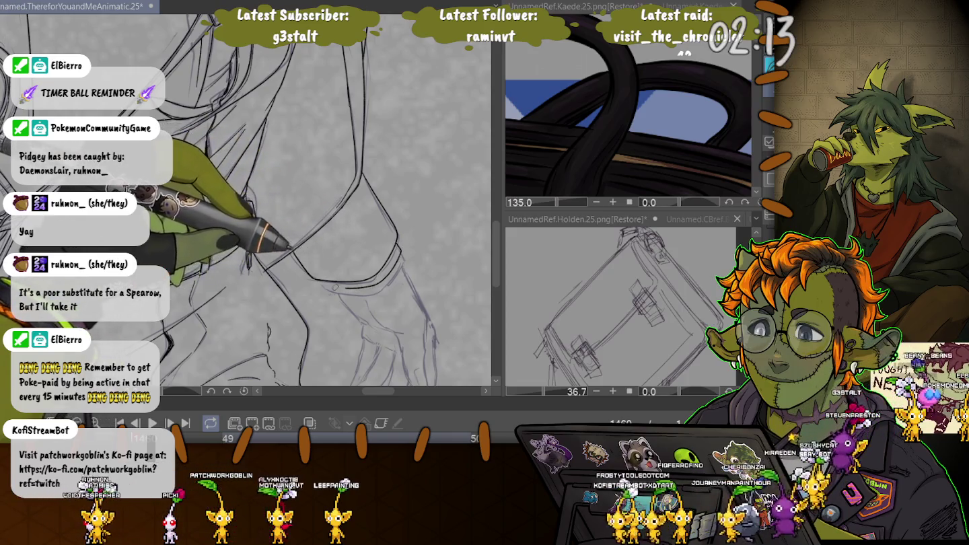
{"action": "left_click_drag", "start_coordinate": [323, 271], "coordinate": [297, 190]}
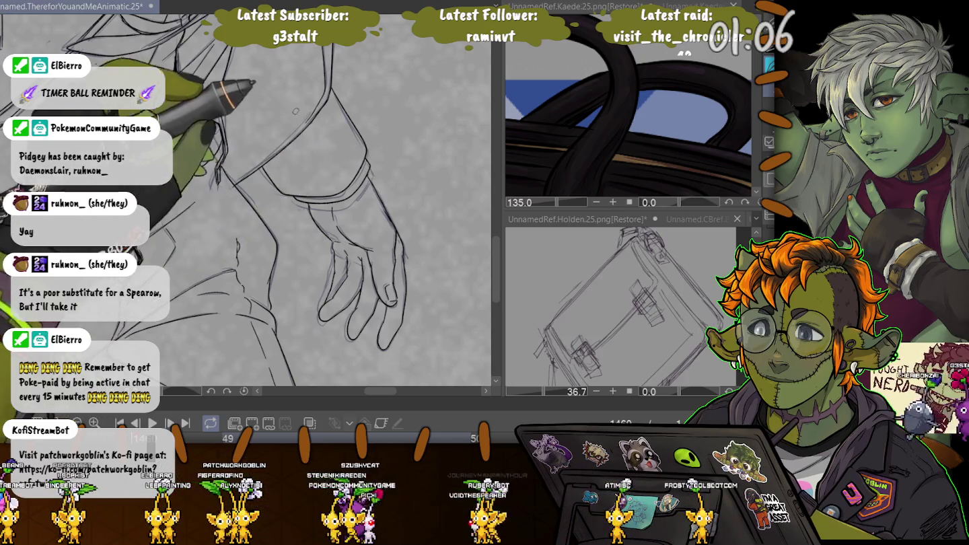
{"action": "key", "text": "ctrl+minus"}
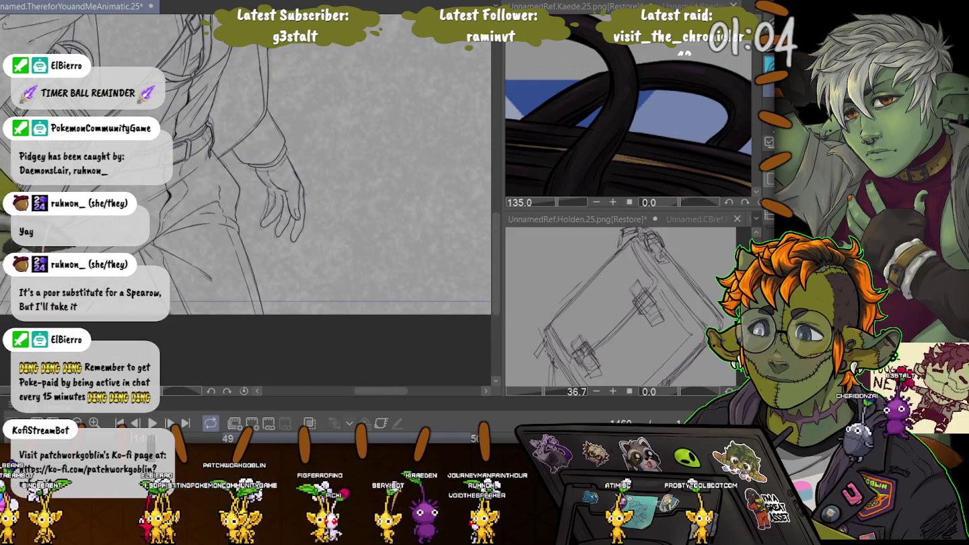
{"action": "left_click_drag", "start_coordinate": [269, 188], "coordinate": [340, 296]}
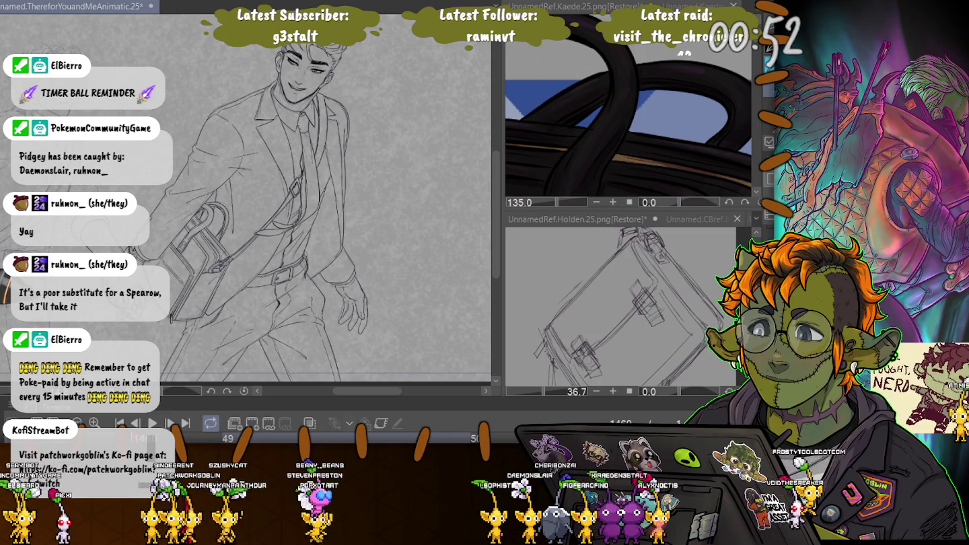
{"action": "scroll", "coordinate": [222, 256], "scroll_direction": "up", "scroll_amount": 3}
{"action": "scroll", "coordinate": [222, 256], "scroll_direction": "up", "scroll_amount": 3}
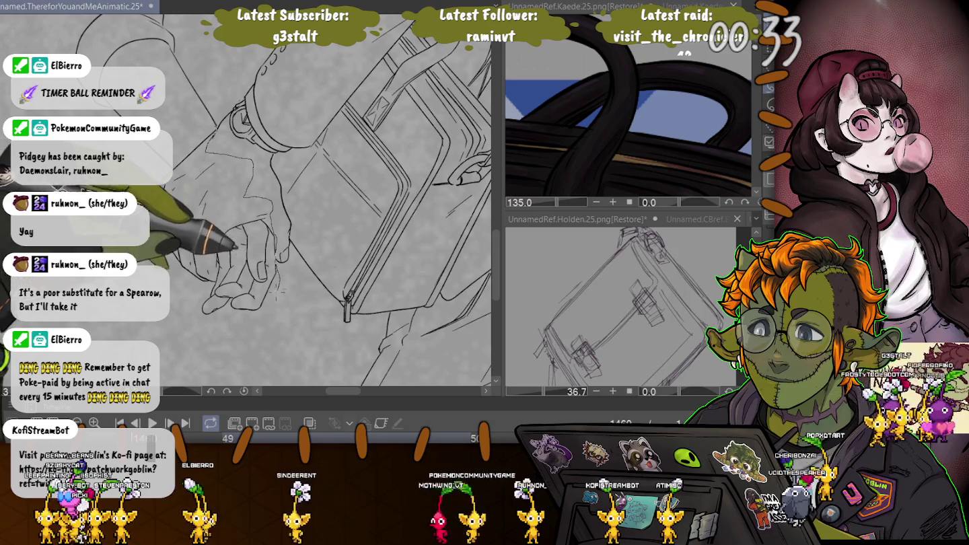
Step: Lasso the inked hand, scale it down slightly and nudge it left and up
{"action": "left_click_drag", "start_coordinate": [237, 331], "coordinate": [196, 336]}
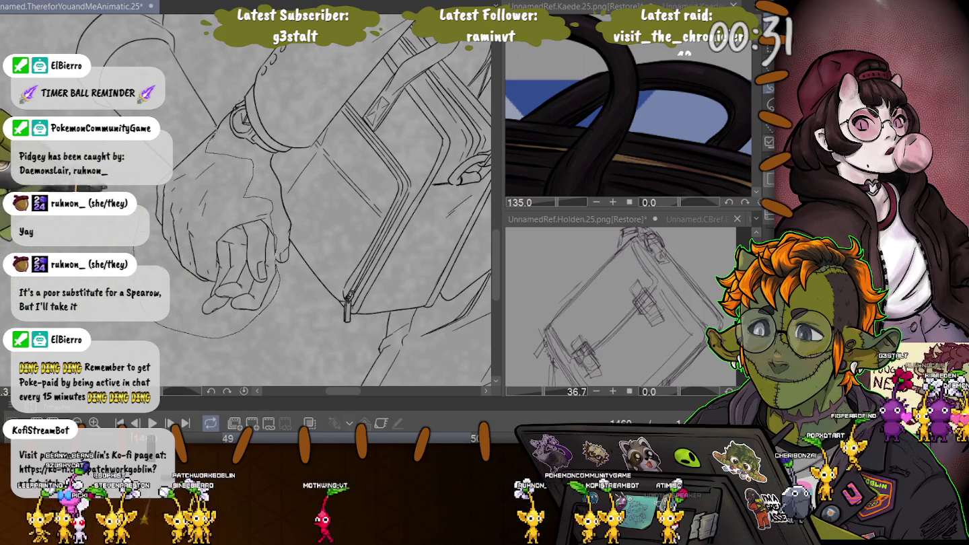
{"action": "left_click_drag", "start_coordinate": [205, 128], "coordinate": [202, 134]}
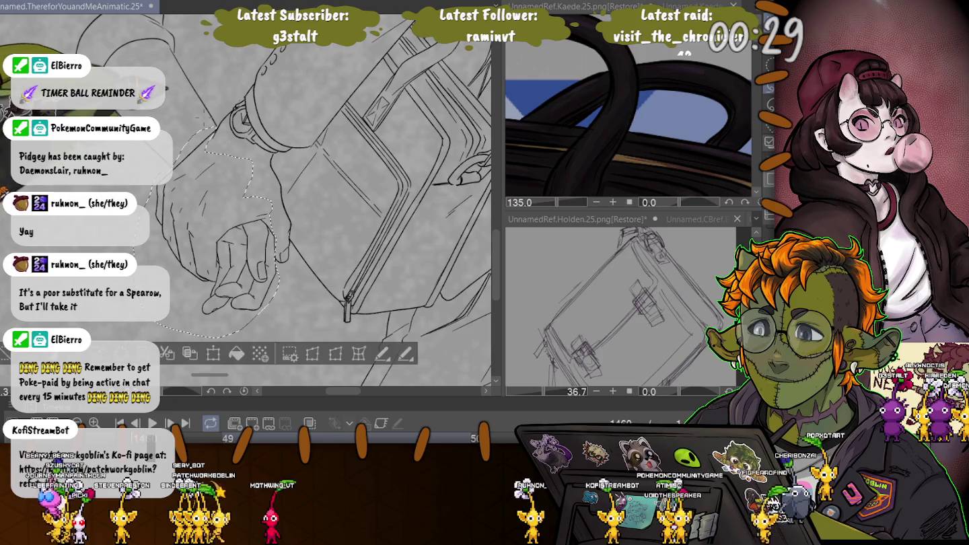
{"action": "key", "text": "ctrl+t"}
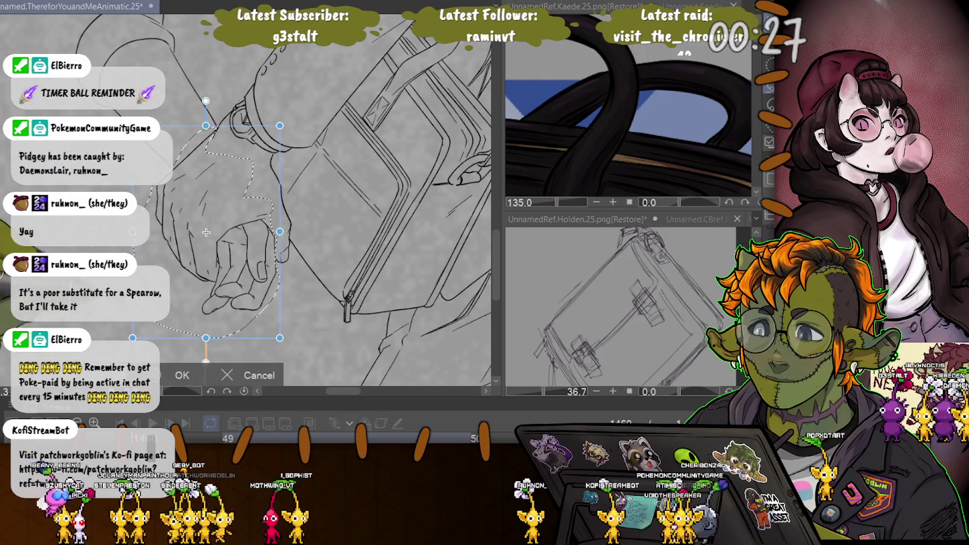
{"action": "left_click_drag", "start_coordinate": [132, 338], "coordinate": [141, 324]}
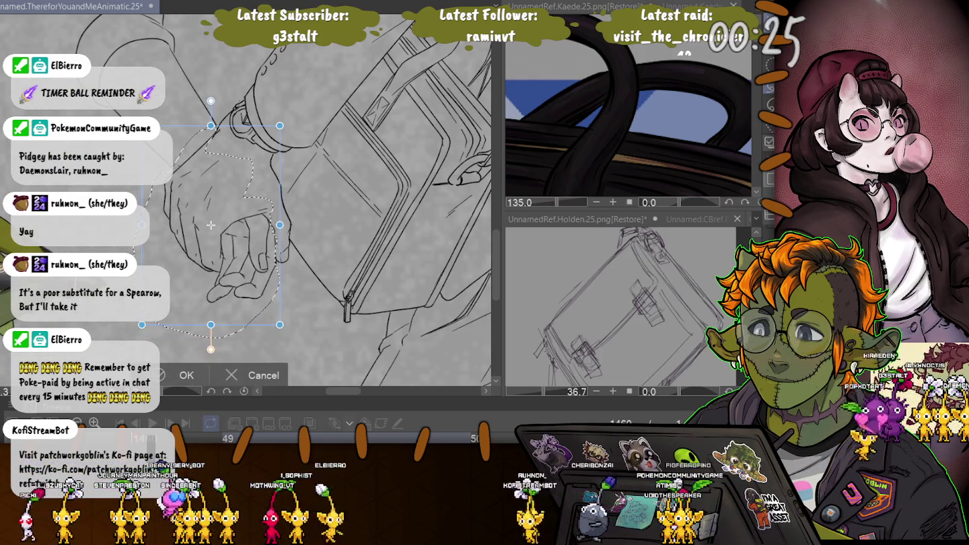
{"action": "left_click_drag", "start_coordinate": [211, 225], "coordinate": [208, 223]}
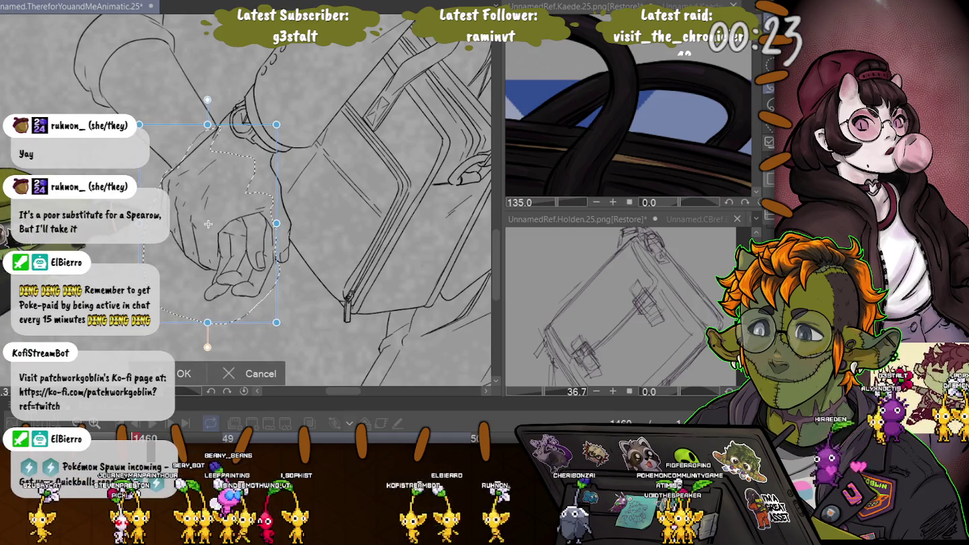
{"action": "scroll", "coordinate": [207, 224], "scroll_direction": "down", "scroll_amount": 5}
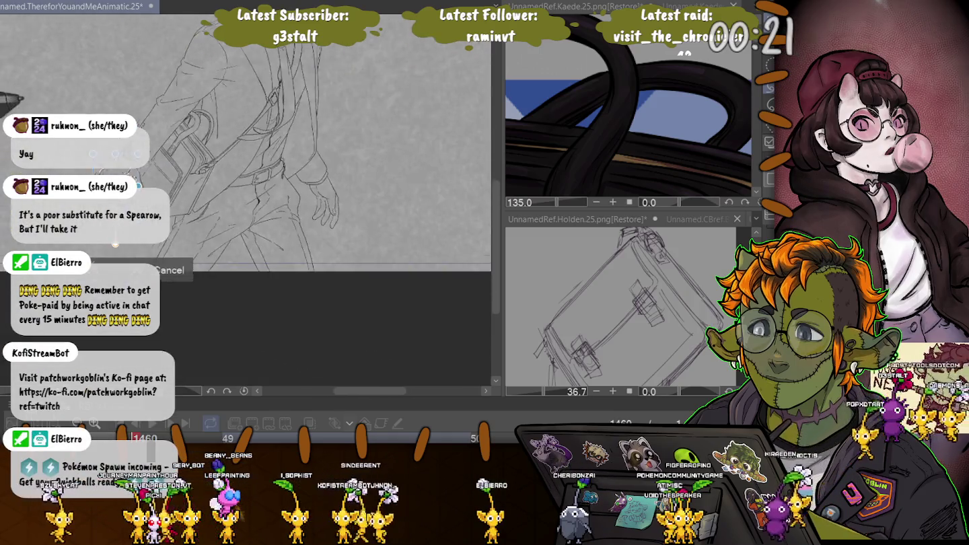
{"action": "scroll", "coordinate": [115, 244], "scroll_direction": "down", "scroll_amount": 3}
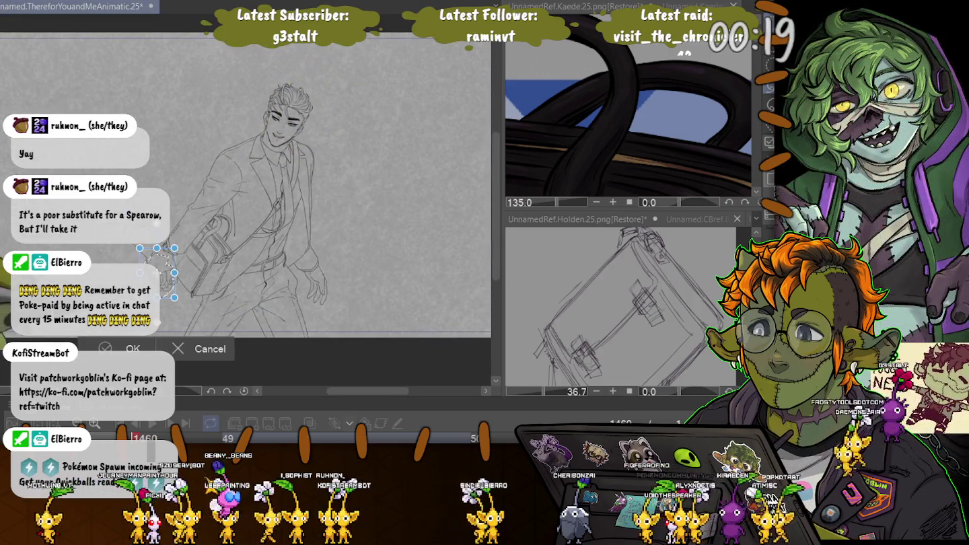
{"action": "key", "text": "Return"}
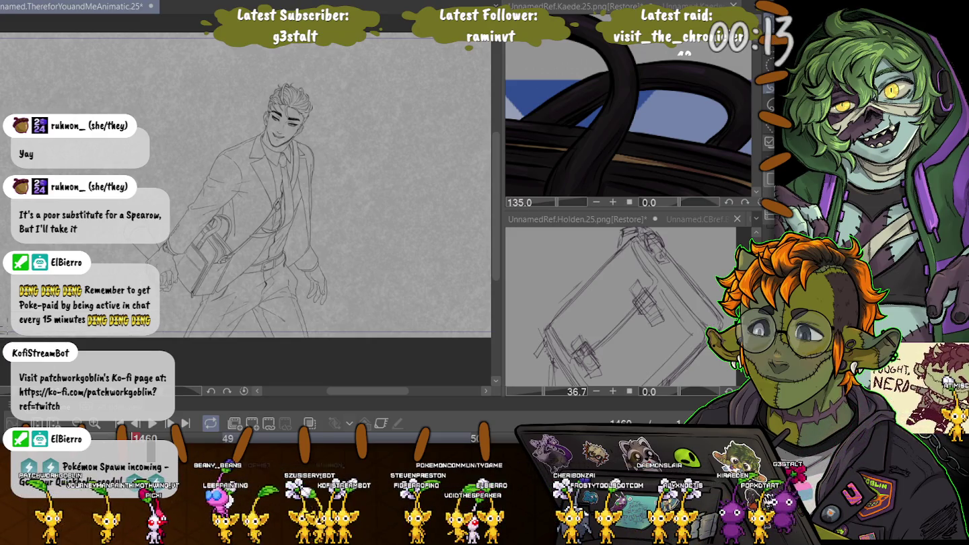
Step: Lasso the other hand's wrist lines, transform them, then clear the selection
{"action": "key", "text": "ctrl+plus"}
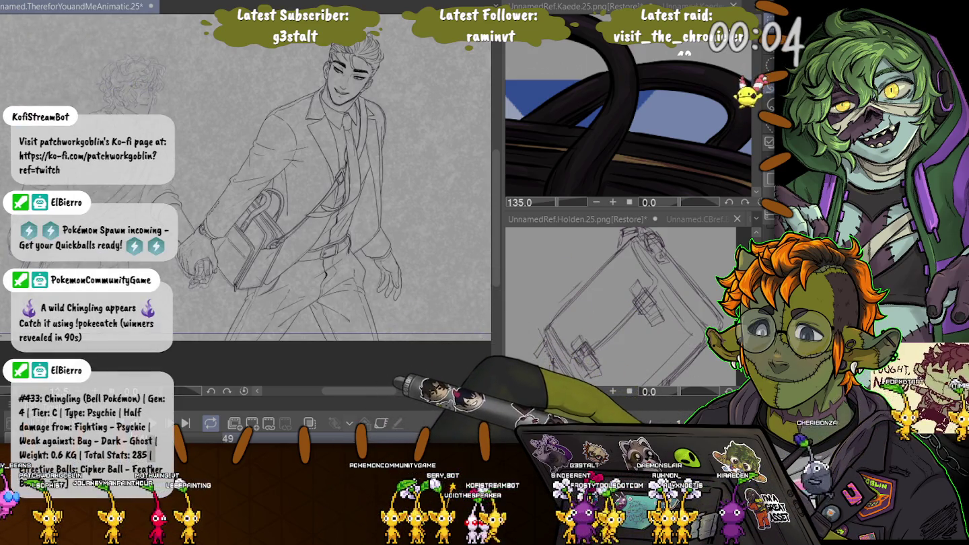
{"action": "scroll", "coordinate": [246, 181], "scroll_direction": "up", "scroll_amount": 1}
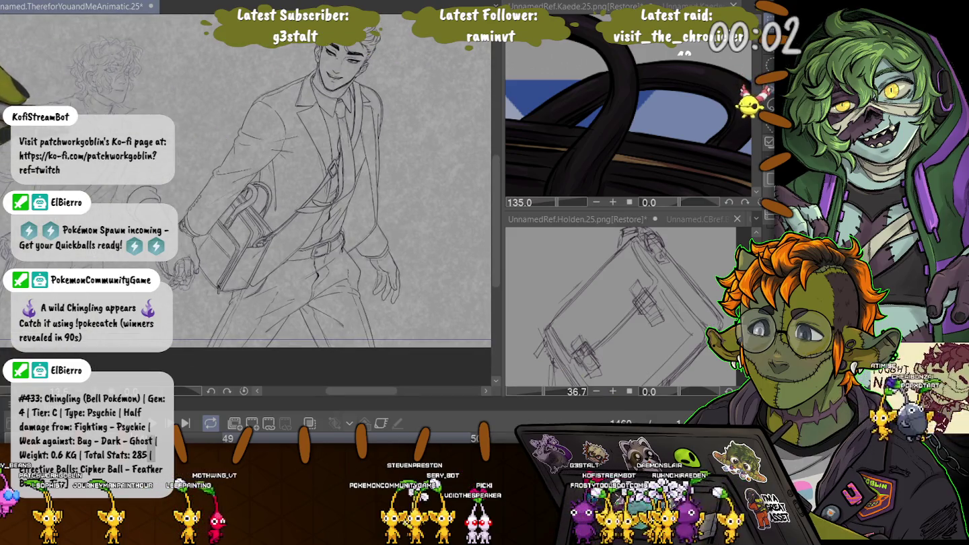
{"action": "scroll", "coordinate": [245, 202], "scroll_direction": "up", "scroll_amount": 3}
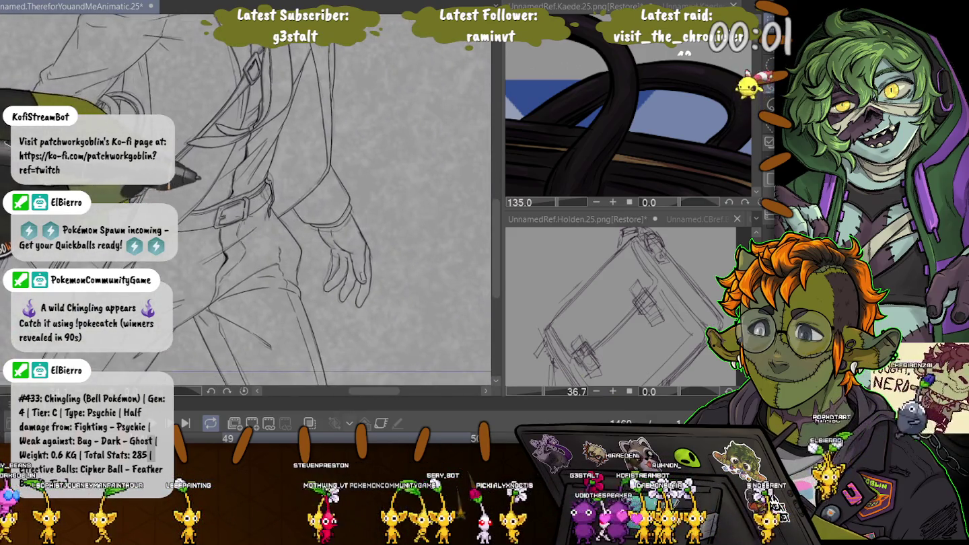
{"action": "scroll", "coordinate": [245, 202], "scroll_direction": "up", "scroll_amount": 2}
{"action": "scroll", "coordinate": [246, 202], "scroll_direction": "up", "scroll_amount": 1}
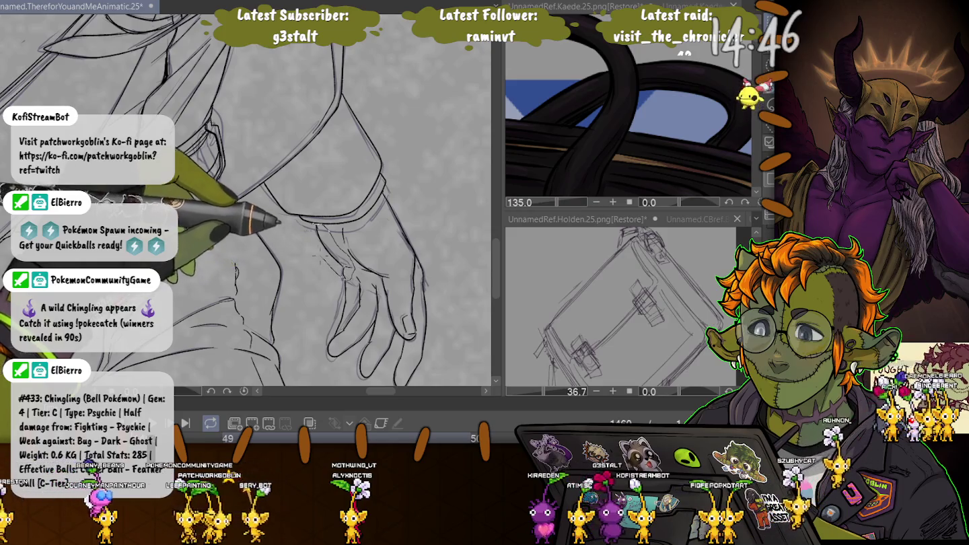
{"action": "mouse_move", "coordinate": [304, 225]}
{"action": "left_mouse_down"}
{"action": "mouse_move", "coordinate": [349, 274]}
{"action": "mouse_move", "coordinate": [311, 267]}
{"action": "left_mouse_up"}
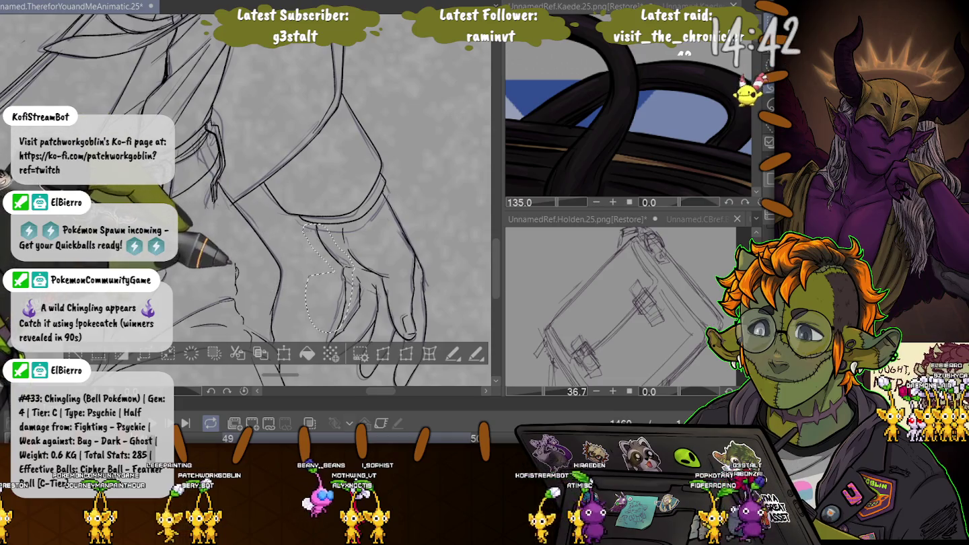
{"action": "scroll", "coordinate": [246, 213], "scroll_direction": "down", "scroll_amount": 2}
{"action": "left_click_drag", "start_coordinate": [345, 296], "coordinate": [311, 289]}
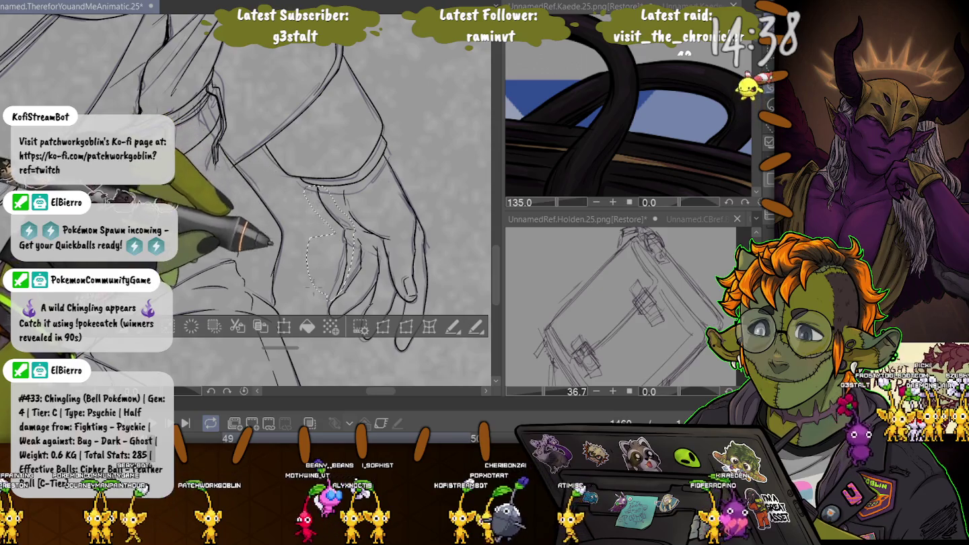
{"action": "key", "text": "ctrl+t"}
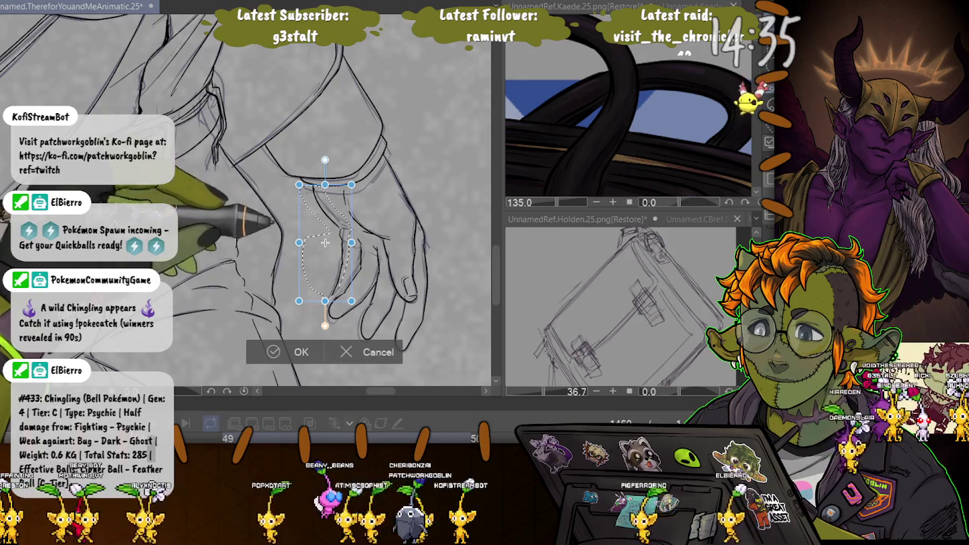
{"action": "key", "text": "Return"}
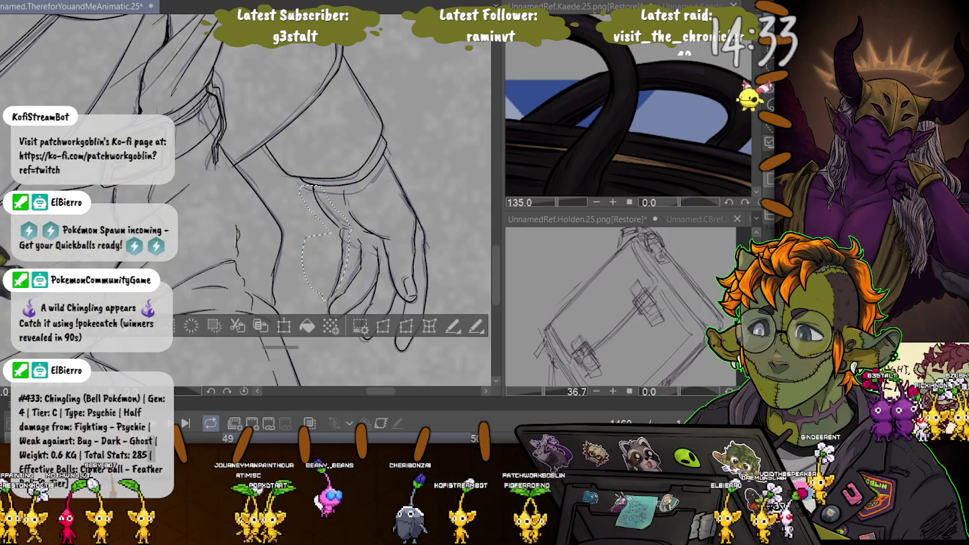
{"action": "key", "text": "ctrl+d"}
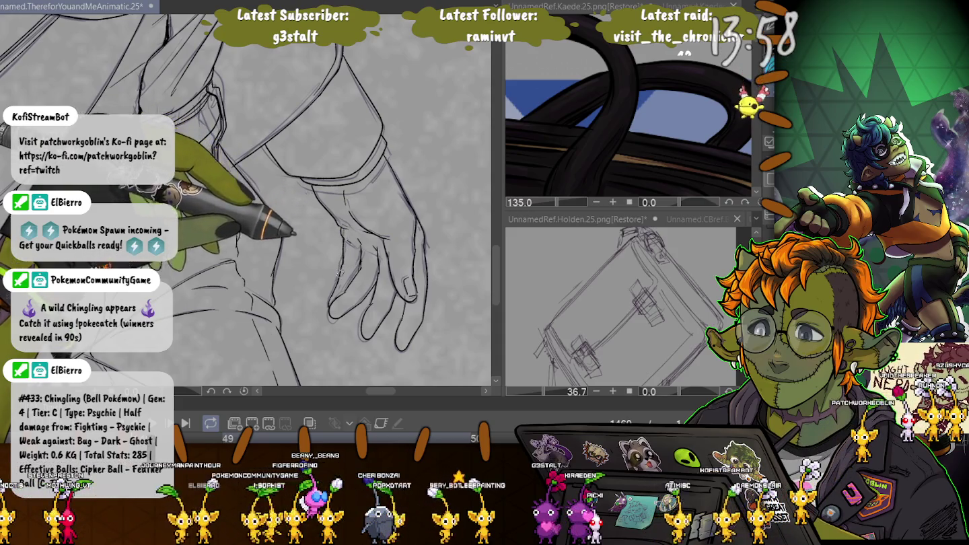
{"action": "scroll", "coordinate": [245, 202], "scroll_direction": "down", "scroll_amount": 5}
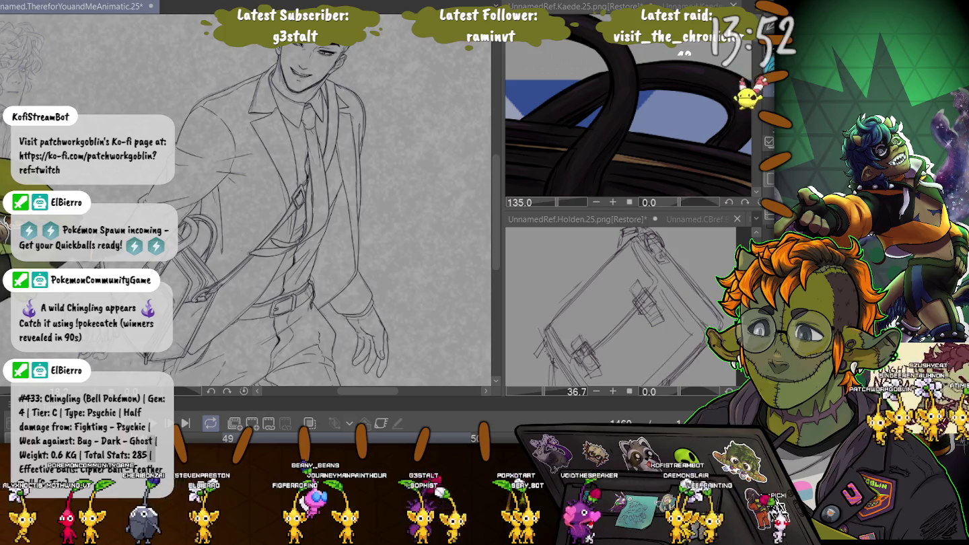
{"action": "scroll", "coordinate": [355, 329], "scroll_direction": "up", "scroll_amount": 5}
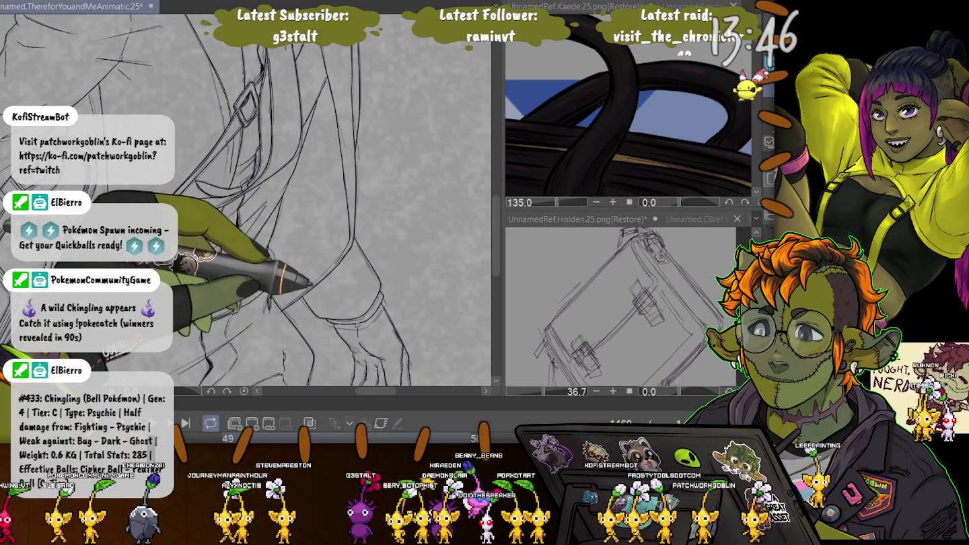
{"action": "scroll", "coordinate": [242, 202], "scroll_direction": "down", "scroll_amount": 5}
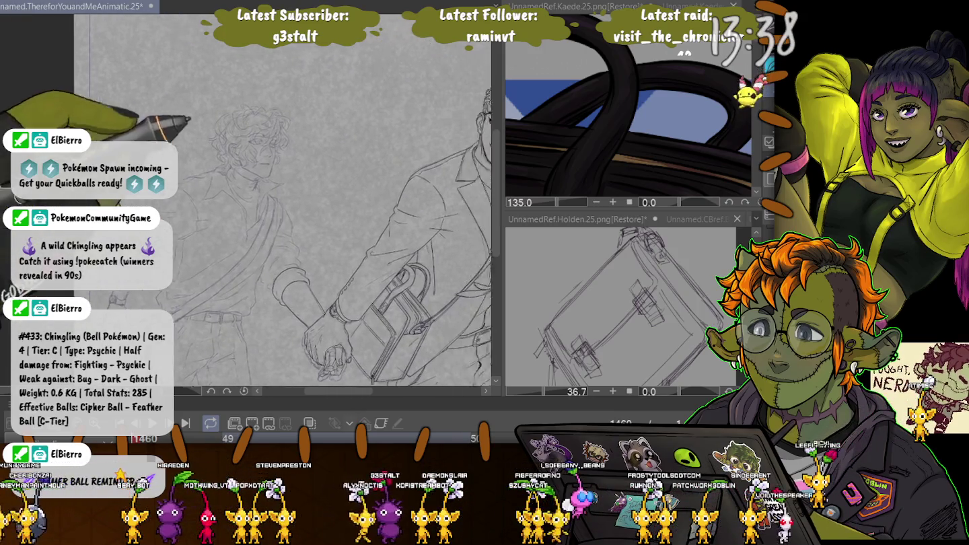
{"action": "scroll", "coordinate": [246, 208], "scroll_direction": "up", "scroll_amount": 3}
{"action": "scroll", "coordinate": [245, 222], "scroll_direction": "up", "scroll_amount": 5}
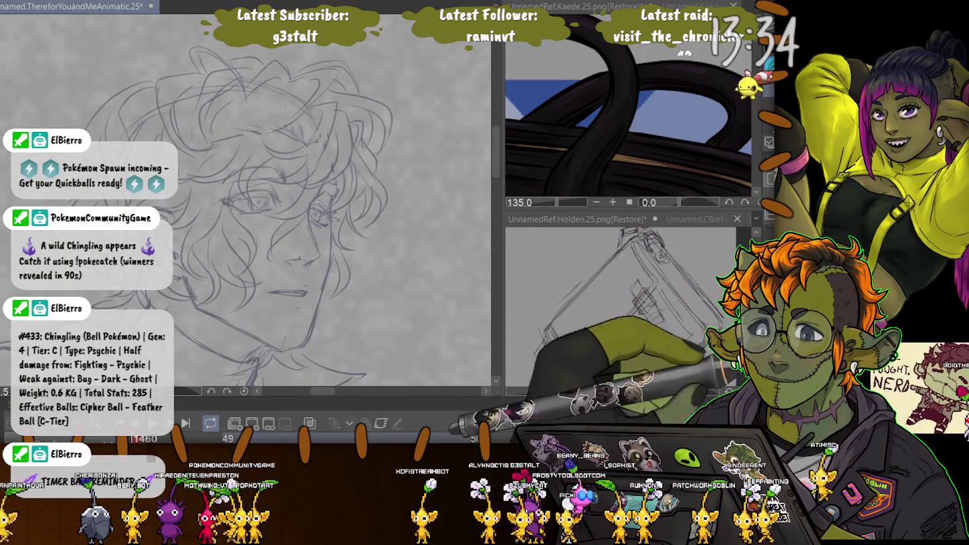
{"action": "scroll", "coordinate": [249, 202], "scroll_direction": "up", "scroll_amount": 2}
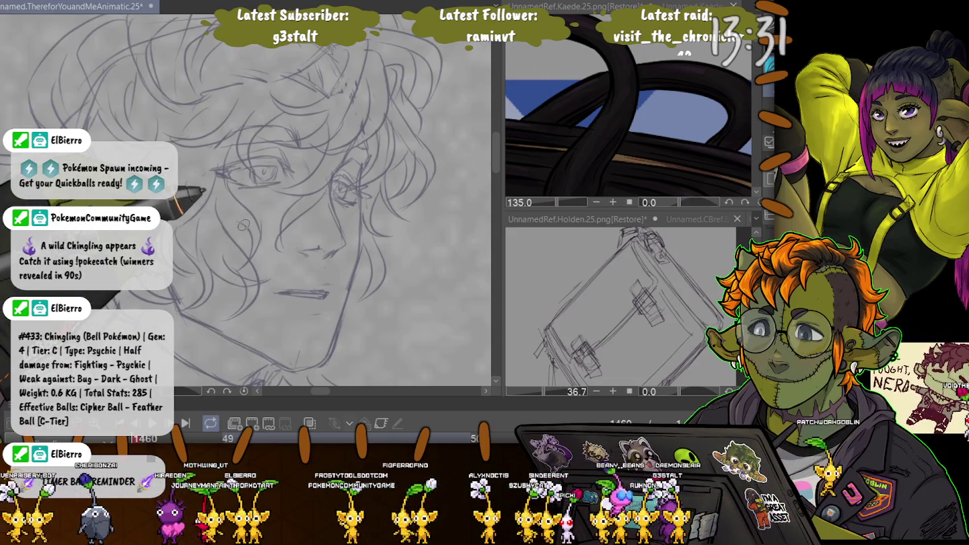
{"action": "scroll", "coordinate": [245, 222], "scroll_direction": "down", "scroll_amount": 3}
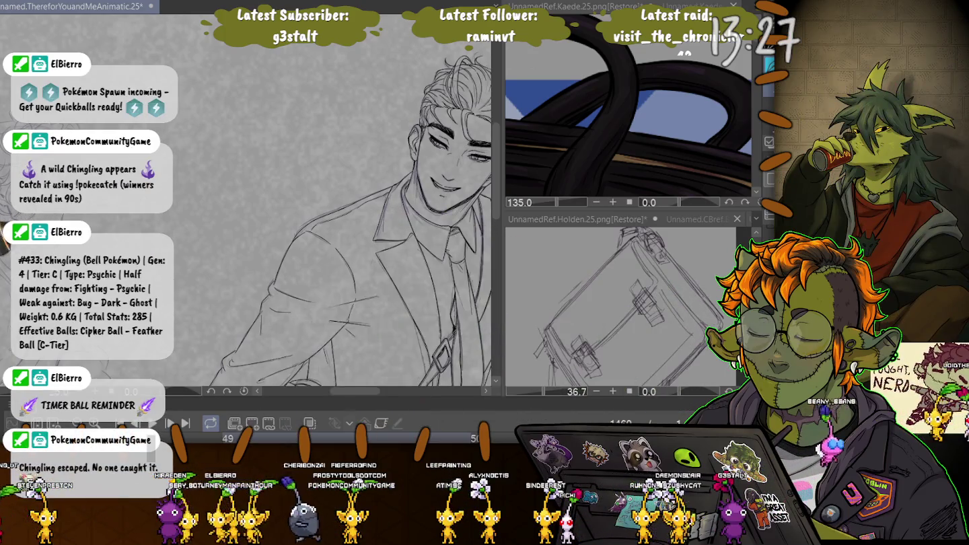
{"action": "scroll", "coordinate": [293, 170], "scroll_direction": "up", "scroll_amount": 2}
{"action": "scroll", "coordinate": [293, 170], "scroll_direction": "up", "scroll_amount": 2}
{"action": "scroll", "coordinate": [294, 170], "scroll_direction": "up", "scroll_amount": 2}
{"action": "scroll", "coordinate": [293, 170], "scroll_direction": "up", "scroll_amount": 2}
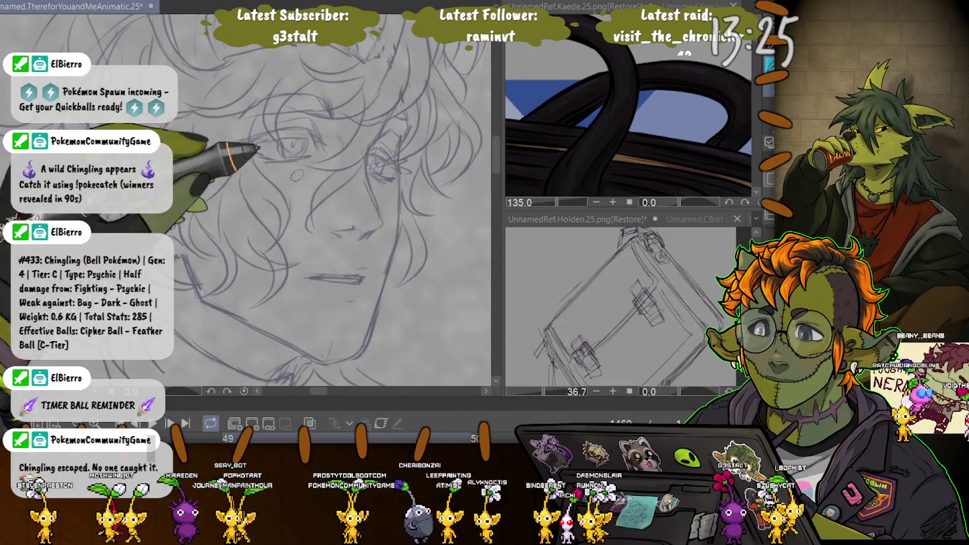
{"action": "mouse_move", "coordinate": [374, 137]}
{"action": "left_mouse_down"}
{"action": "mouse_move", "coordinate": [364, 165]}
{"action": "mouse_move", "coordinate": [378, 226]}
{"action": "mouse_move", "coordinate": [361, 237]}
{"action": "mouse_move", "coordinate": [330, 232]}
{"action": "left_mouse_up"}
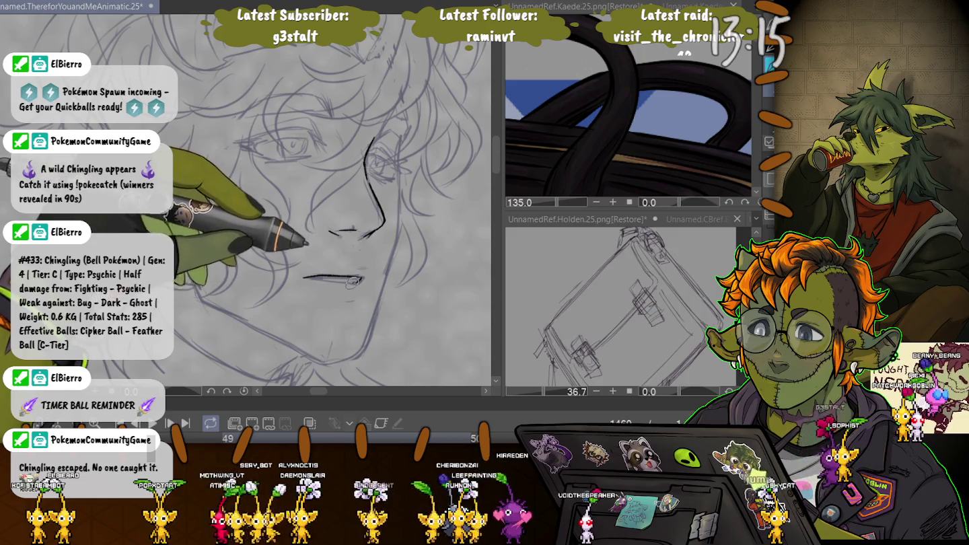
Step: Thicken the mouth line and add a chin stroke, then lasso and transform the mouth into a better position
{"action": "left_click_drag", "start_coordinate": [304, 277], "coordinate": [365, 267]}
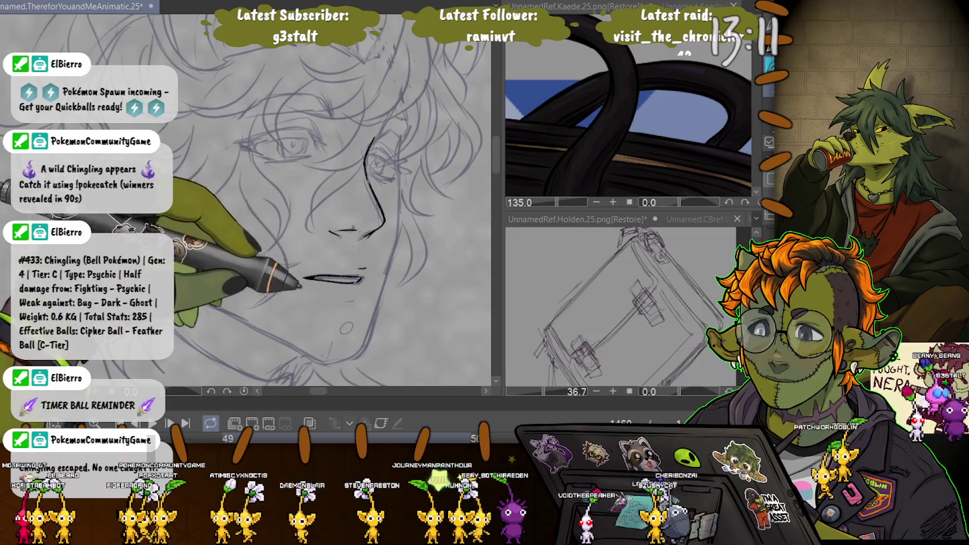
{"action": "left_click_drag", "start_coordinate": [339, 305], "coordinate": [349, 302]}
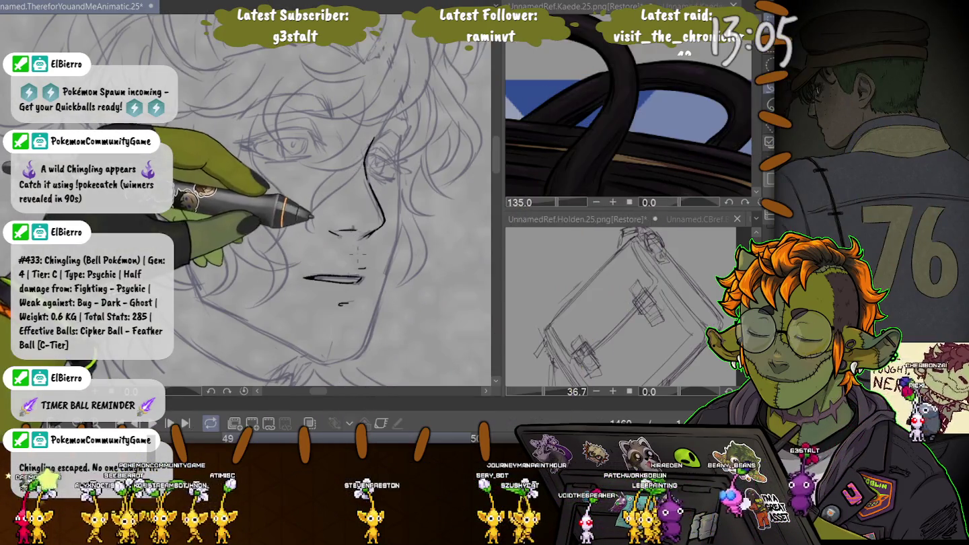
{"action": "left_click_drag", "start_coordinate": [297, 264], "coordinate": [299, 261]}
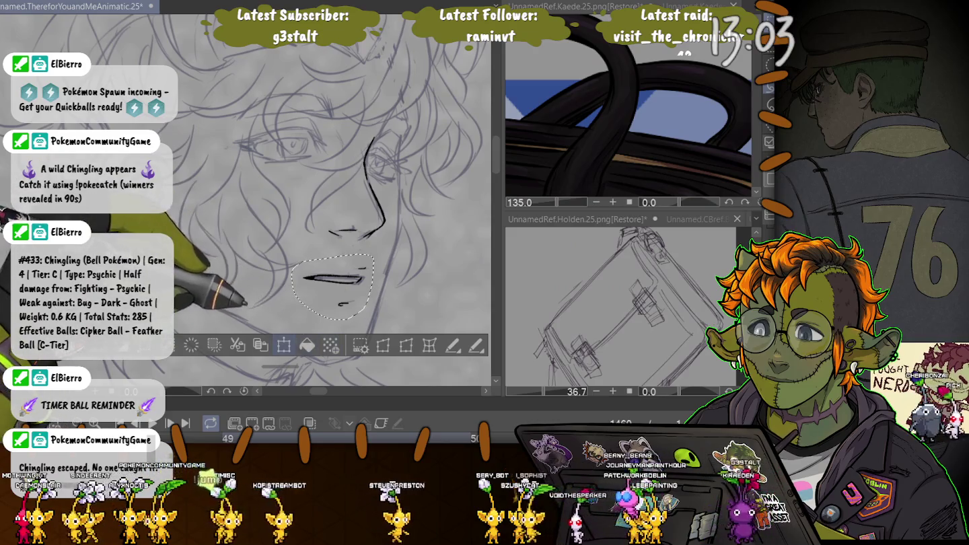
{"action": "left_click", "coordinate": [284, 345]}
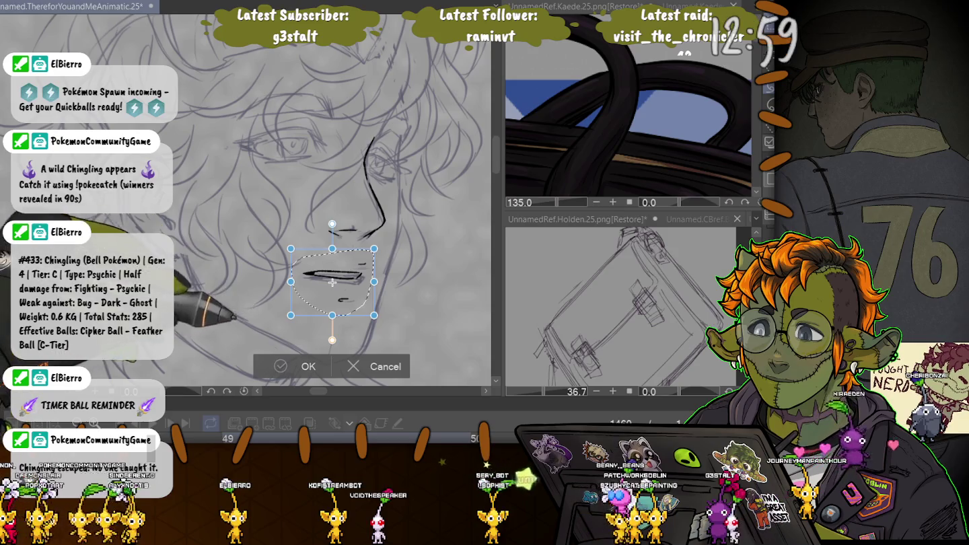
{"action": "key", "text": "Return"}
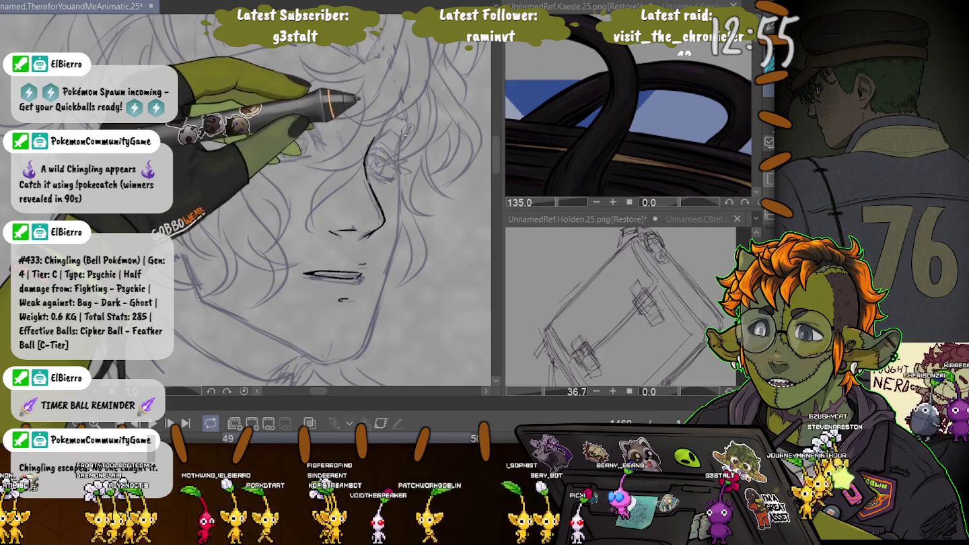
Step: Ink the cheek contour beside the eye and the jawline running leftward from the chin
{"action": "mouse_move", "coordinate": [407, 129]}
{"action": "left_mouse_down"}
{"action": "mouse_move", "coordinate": [361, 351]}
{"action": "mouse_move", "coordinate": [308, 356]}
{"action": "left_mouse_up"}
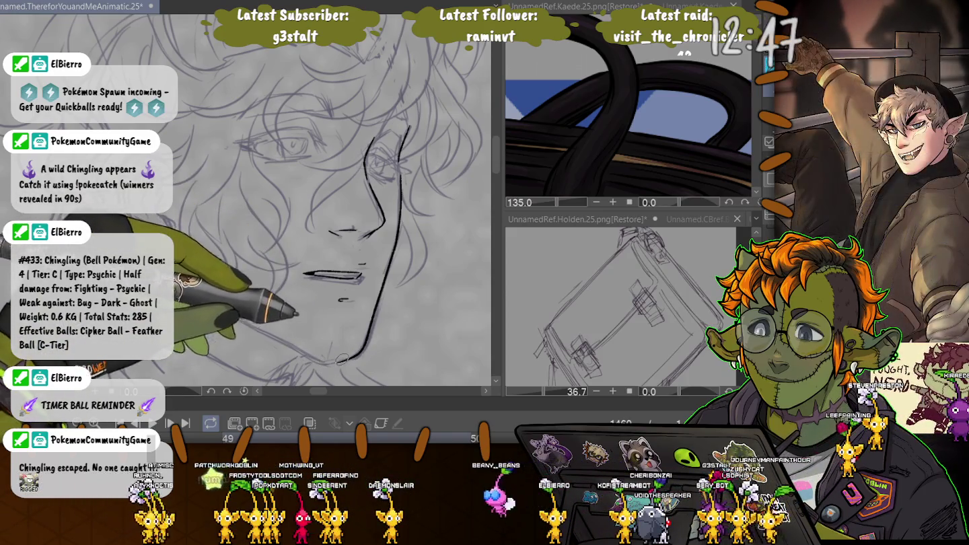
{"action": "left_click_drag", "start_coordinate": [328, 362], "coordinate": [268, 333]}
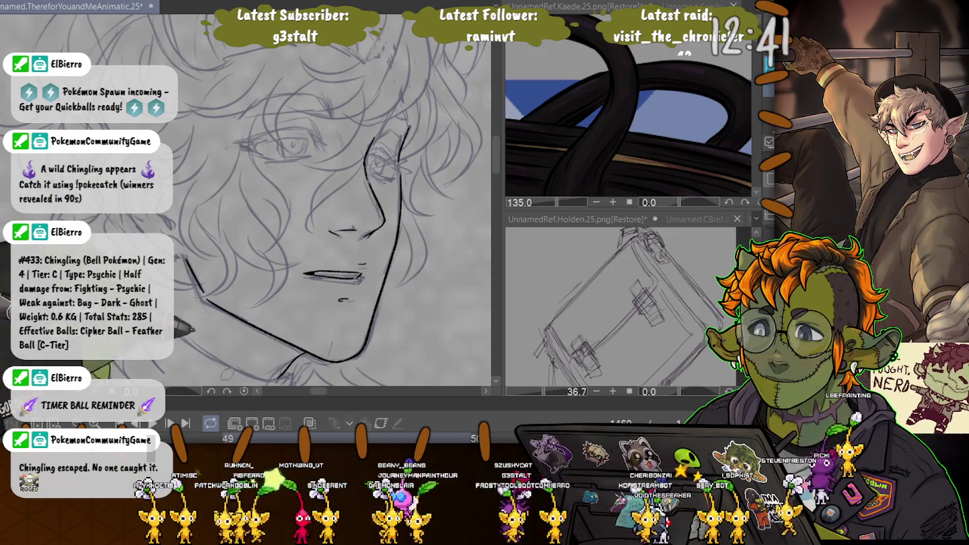
{"action": "scroll", "coordinate": [229, 374], "scroll_direction": "down", "scroll_amount": 2}
{"action": "scroll", "coordinate": [269, 302], "scroll_direction": "down", "scroll_amount": 1}
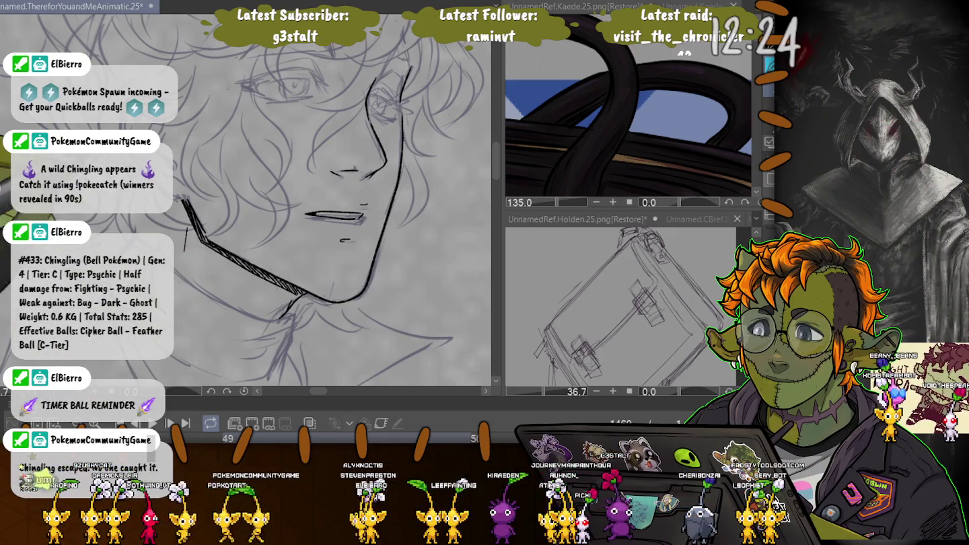
{"action": "left_click_drag", "start_coordinate": [303, 202], "coordinate": [330, 259]}
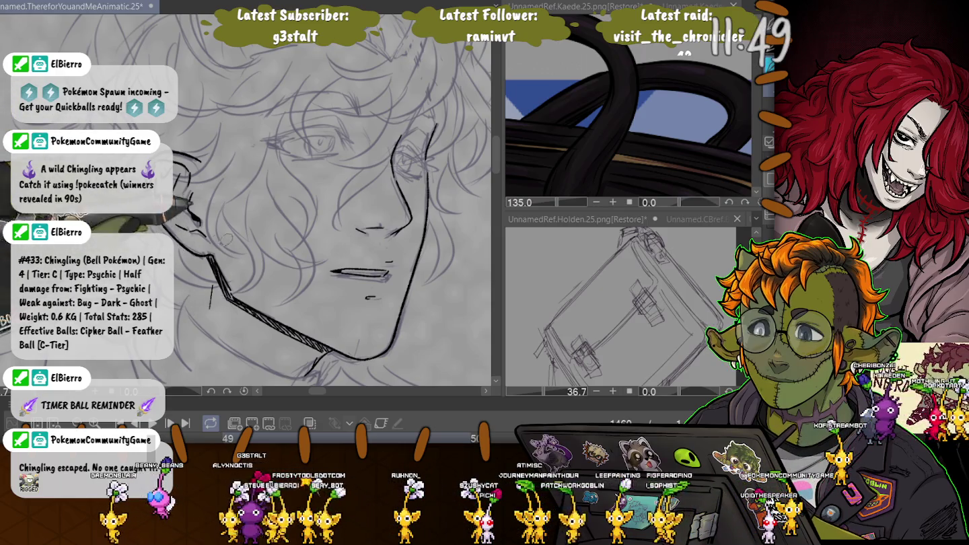
Step: Zoom in and ink the eye's outer corner, the stroke above it and the inner corner
{"action": "scroll", "coordinate": [358, 166], "scroll_direction": "up", "scroll_amount": 2}
{"action": "scroll", "coordinate": [358, 167], "scroll_direction": "up", "scroll_amount": 2}
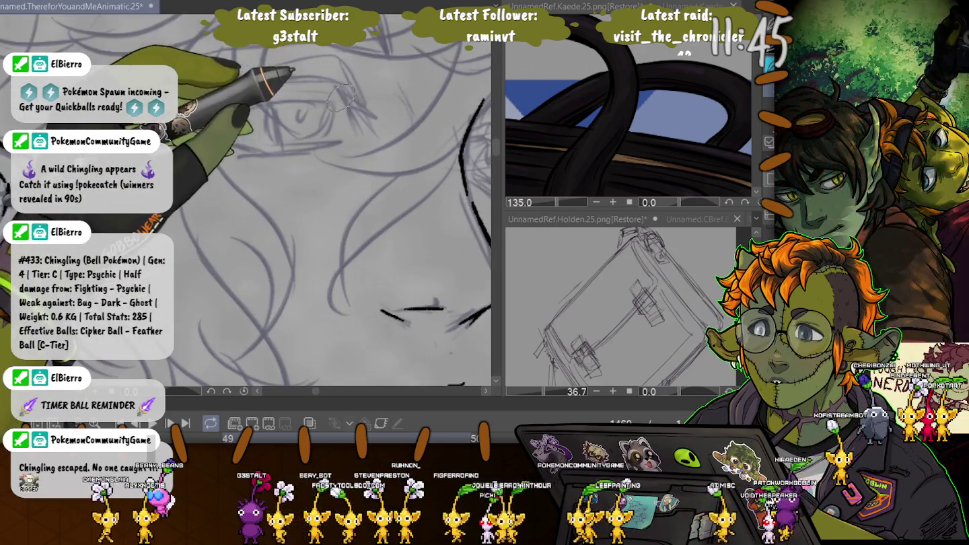
{"action": "left_click_drag", "start_coordinate": [324, 99], "coordinate": [374, 118]}
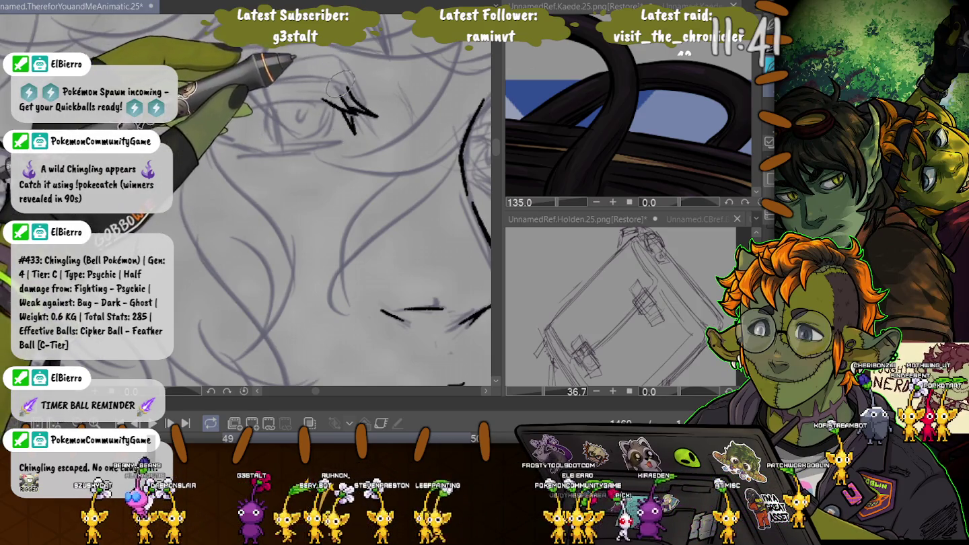
{"action": "left_click_drag", "start_coordinate": [312, 78], "coordinate": [355, 95]}
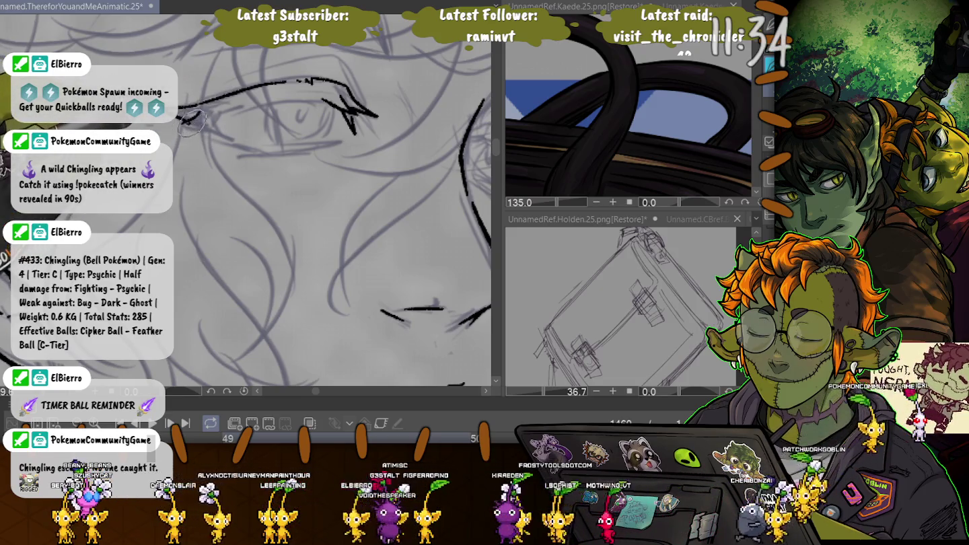
{"action": "left_click_drag", "start_coordinate": [182, 115], "coordinate": [201, 122]}
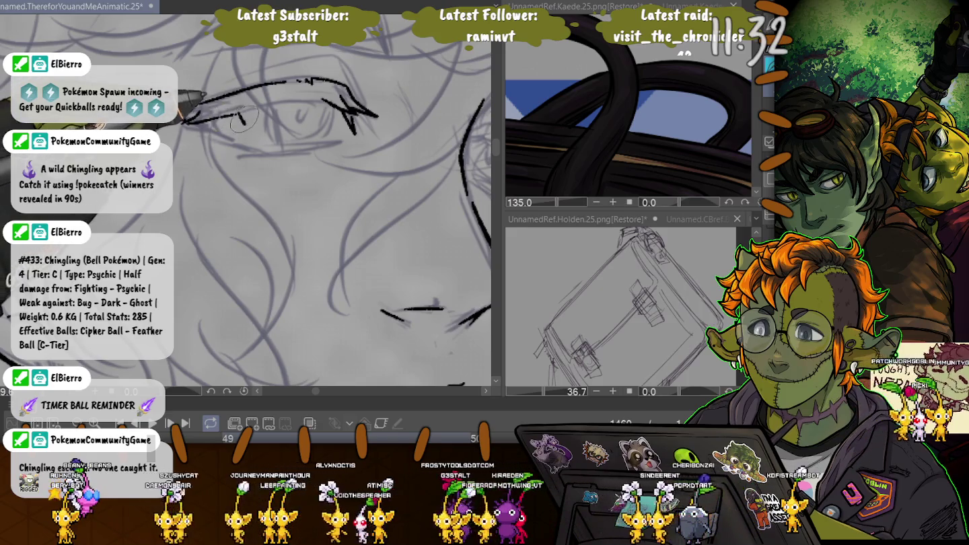
Step: Ink the spiky upper lashes, upper lid line and lower lid, then show the coloured reference
{"action": "left_click_drag", "start_coordinate": [279, 101], "coordinate": [313, 115]}
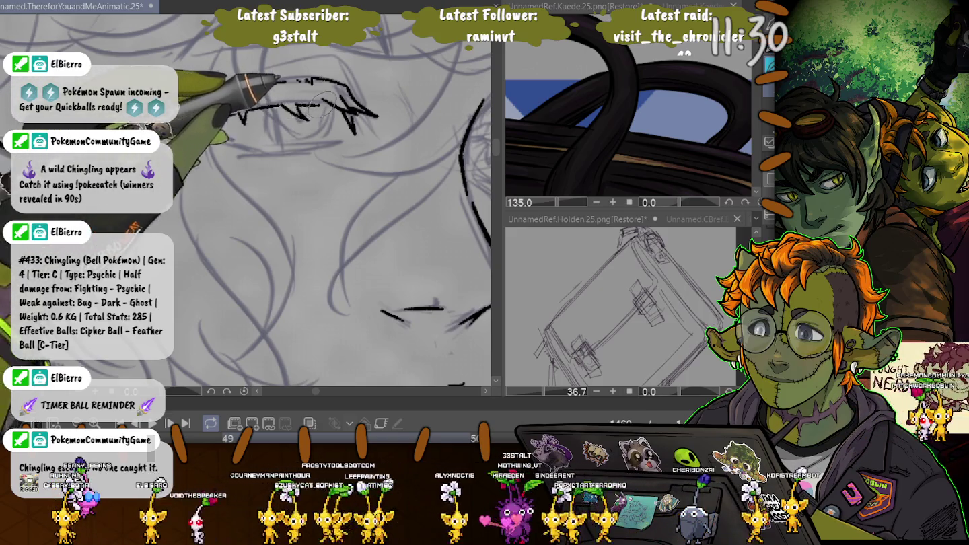
{"action": "left_click_drag", "start_coordinate": [283, 84], "coordinate": [178, 123]}
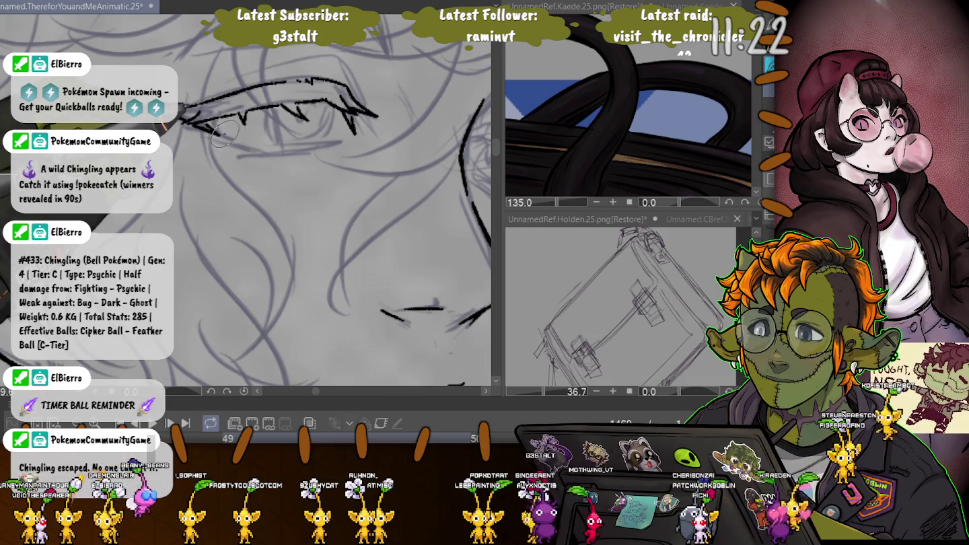
{"action": "left_click_drag", "start_coordinate": [343, 140], "coordinate": [195, 121]}
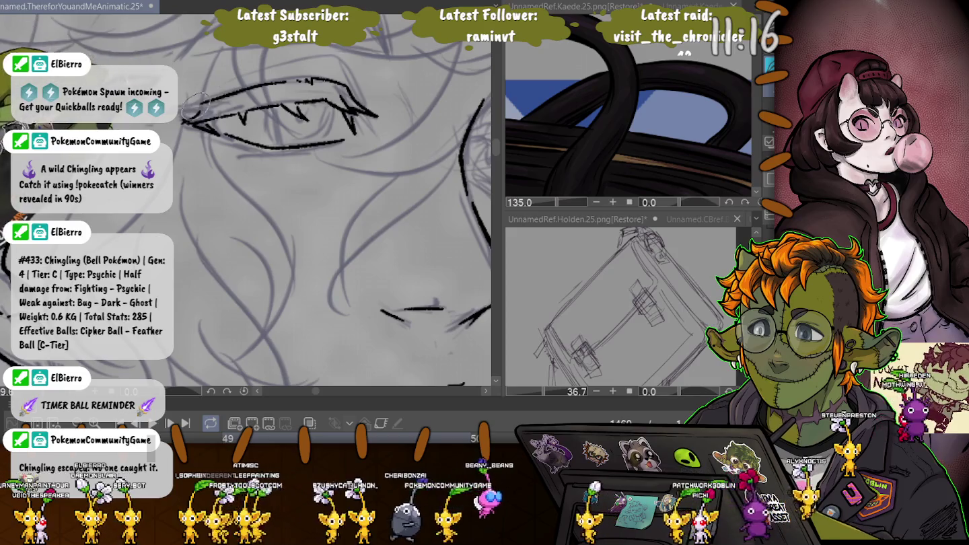
{"action": "left_click_drag", "start_coordinate": [190, 121], "coordinate": [182, 122]}
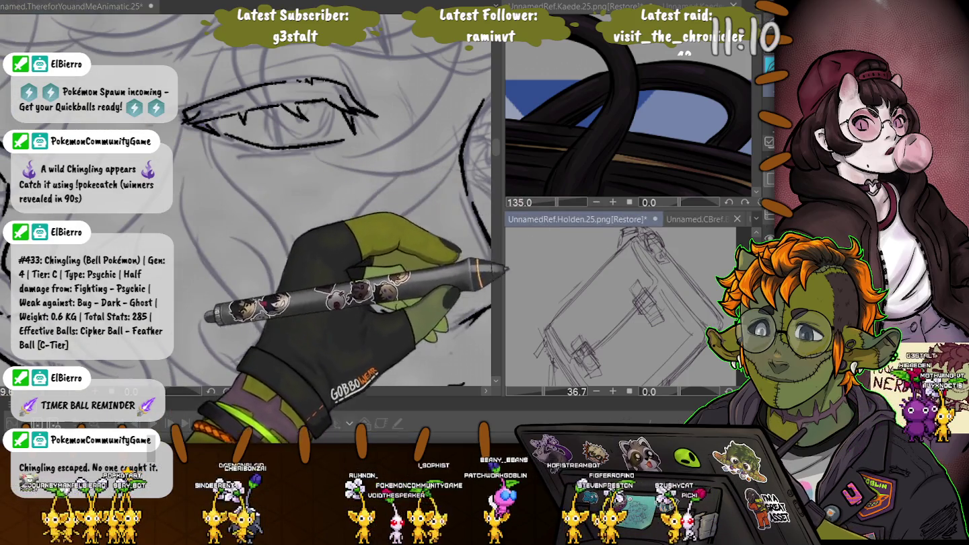
{"action": "left_click_drag", "start_coordinate": [613, 269], "coordinate": [626, 283]}
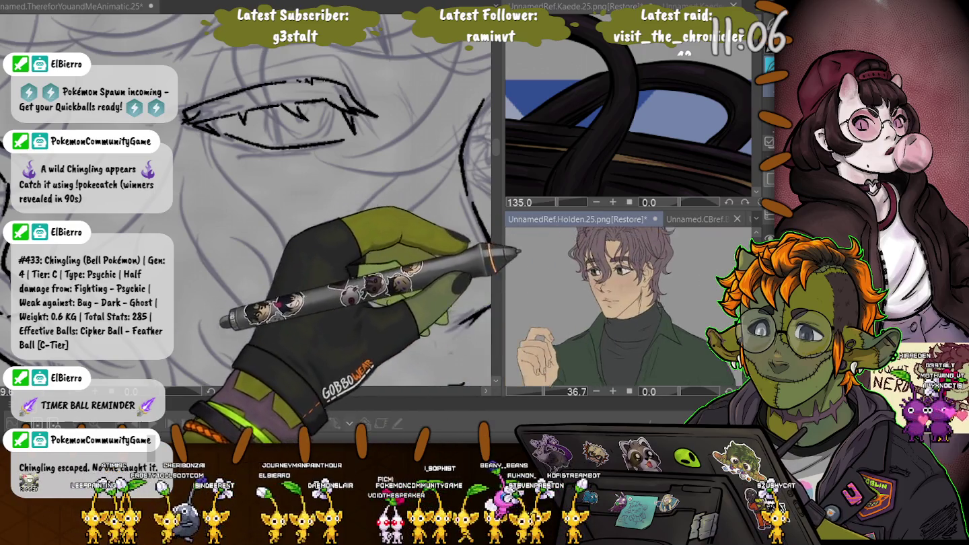
{"action": "scroll", "coordinate": [606, 303], "scroll_direction": "up", "scroll_amount": 3}
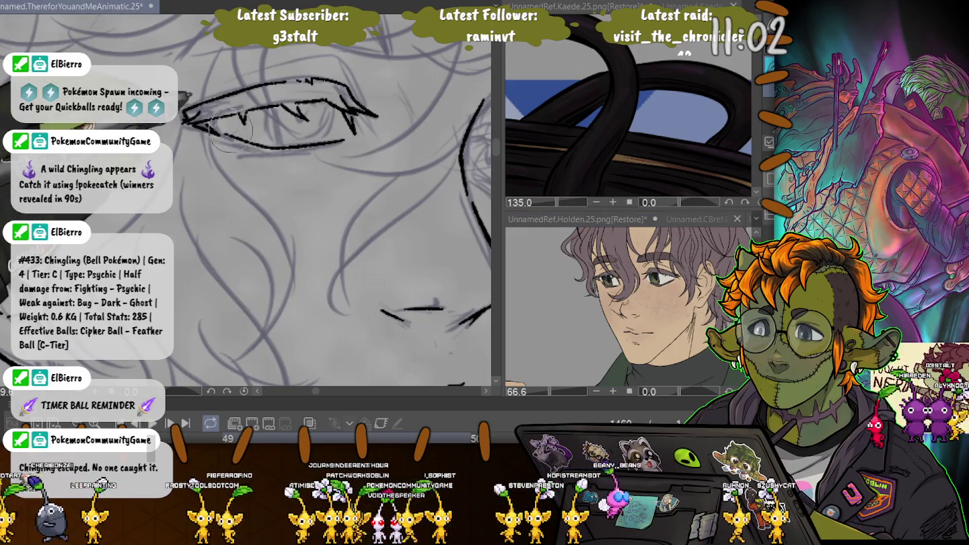
Step: Redraw the upper lid's inner end, thicken the lower eyelid, and ink the crease between lids
{"action": "mouse_move", "coordinate": [202, 127]}
{"action": "left_mouse_down"}
{"action": "mouse_move", "coordinate": [242, 116]}
{"action": "mouse_move", "coordinate": [345, 144]}
{"action": "left_mouse_up"}
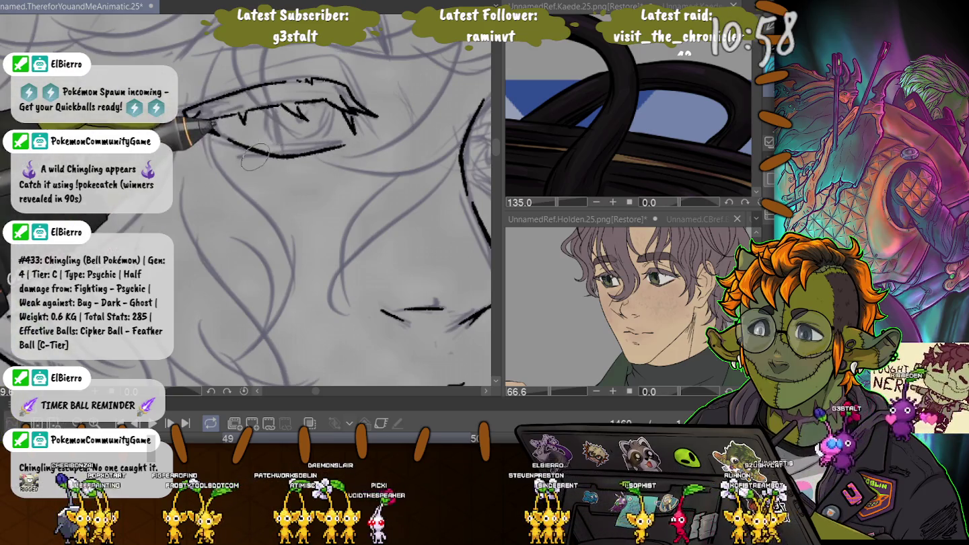
{"action": "left_click_drag", "start_coordinate": [233, 150], "coordinate": [315, 156]}
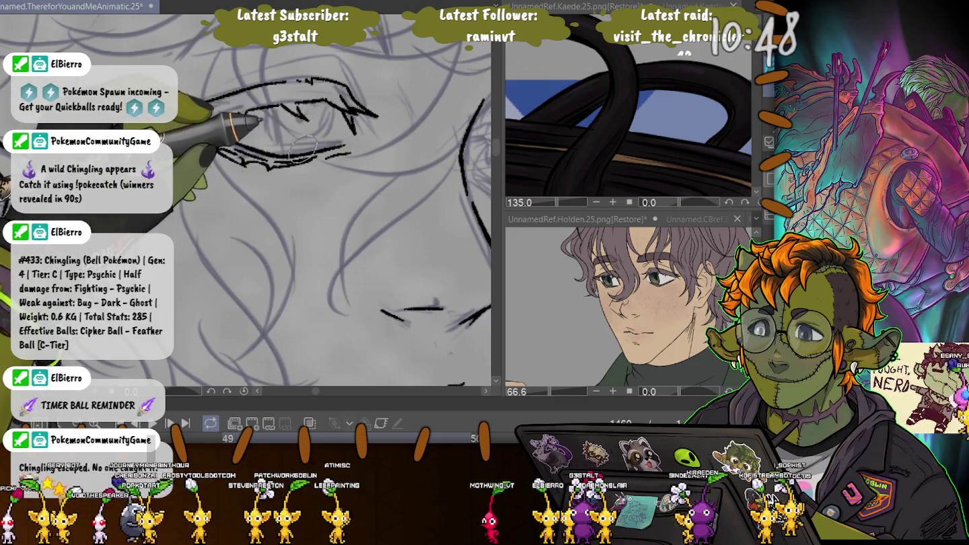
{"action": "left_click_drag", "start_coordinate": [333, 143], "coordinate": [306, 108]}
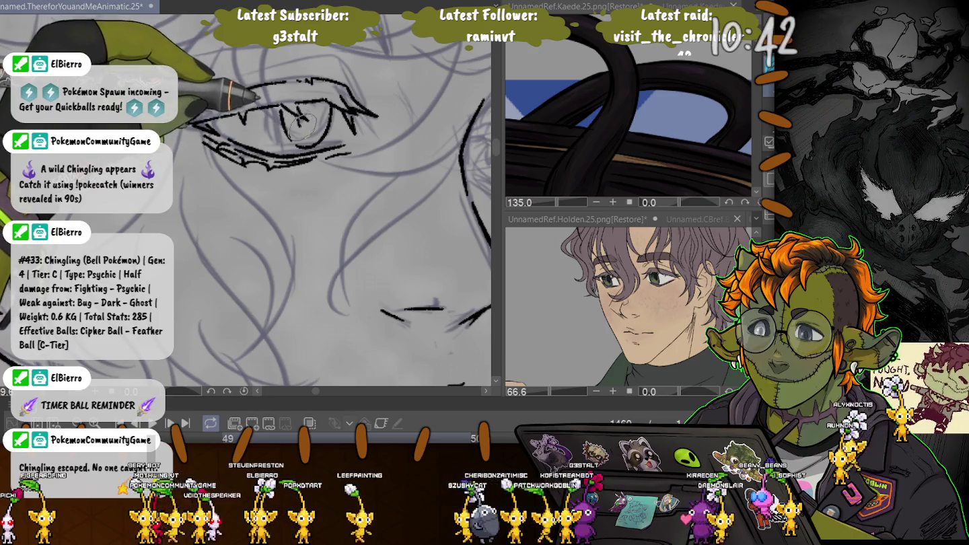
{"action": "scroll", "coordinate": [317, 121], "scroll_direction": "right", "scroll_amount": 2}
{"action": "scroll", "coordinate": [336, 135], "scroll_direction": "right", "scroll_amount": 2}
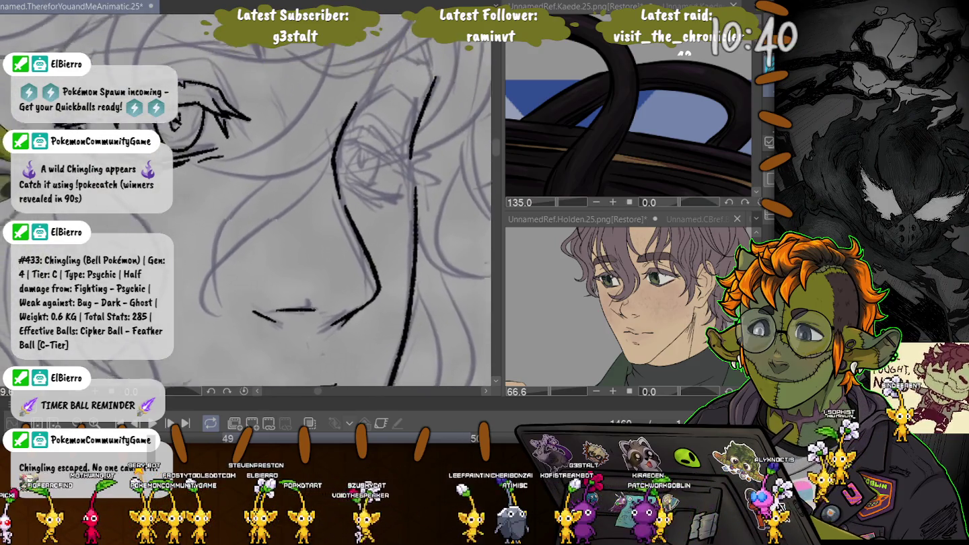
Step: Ink lash strokes at the second eye's outer corner and a short diagonal line beside it
{"action": "scroll", "coordinate": [358, 153], "scroll_direction": "right", "scroll_amount": 2}
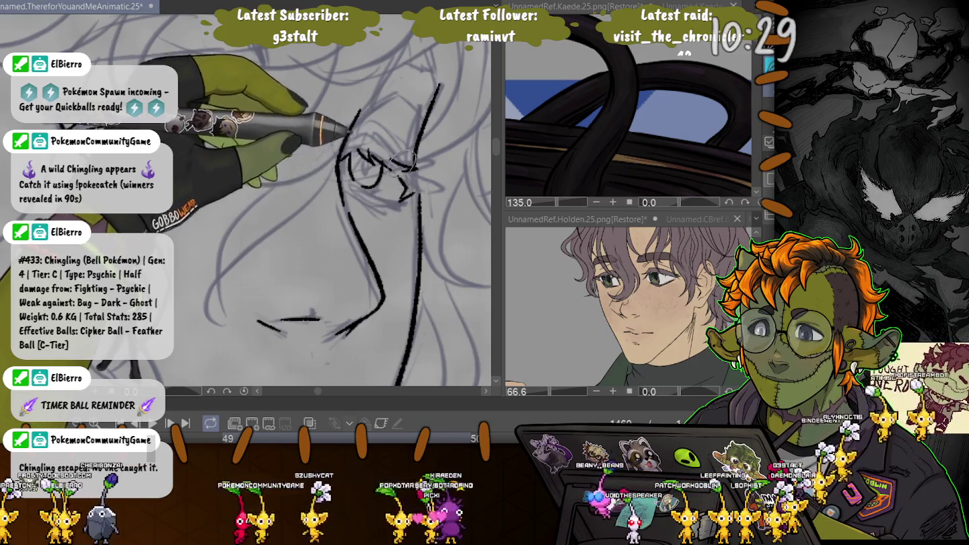
{"action": "left_click_drag", "start_coordinate": [399, 195], "coordinate": [424, 178]}
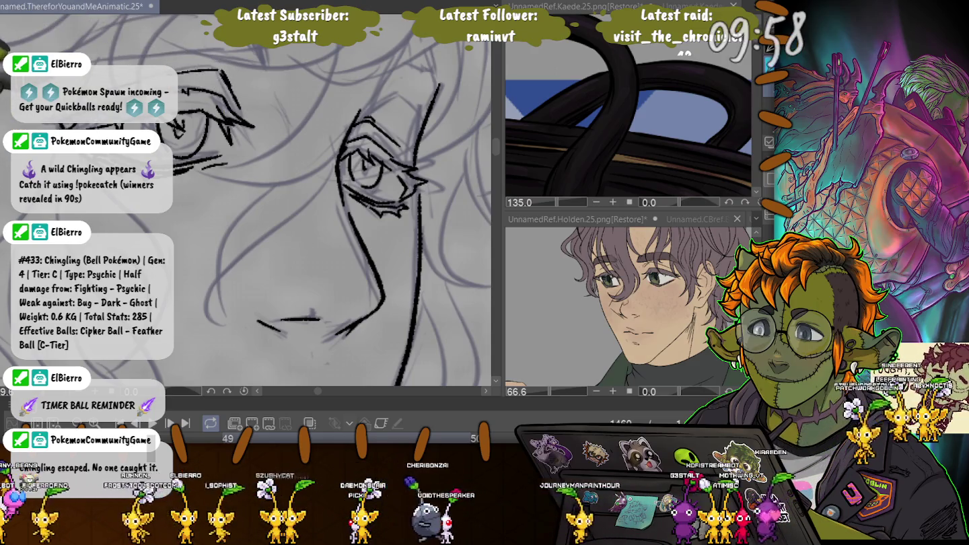
{"action": "left_click_drag", "start_coordinate": [274, 106], "coordinate": [292, 133]}
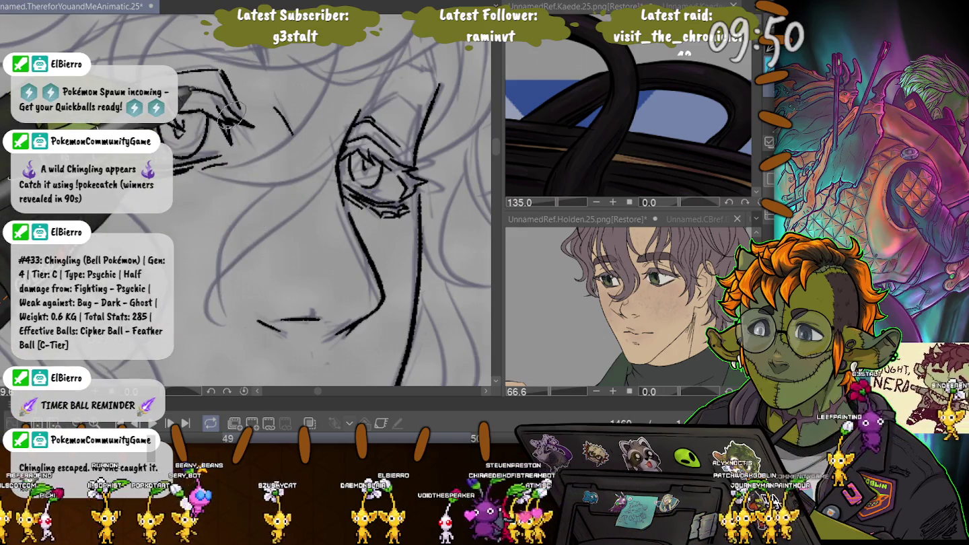
{"action": "left_click_drag", "start_coordinate": [212, 42], "coordinate": [261, 130]}
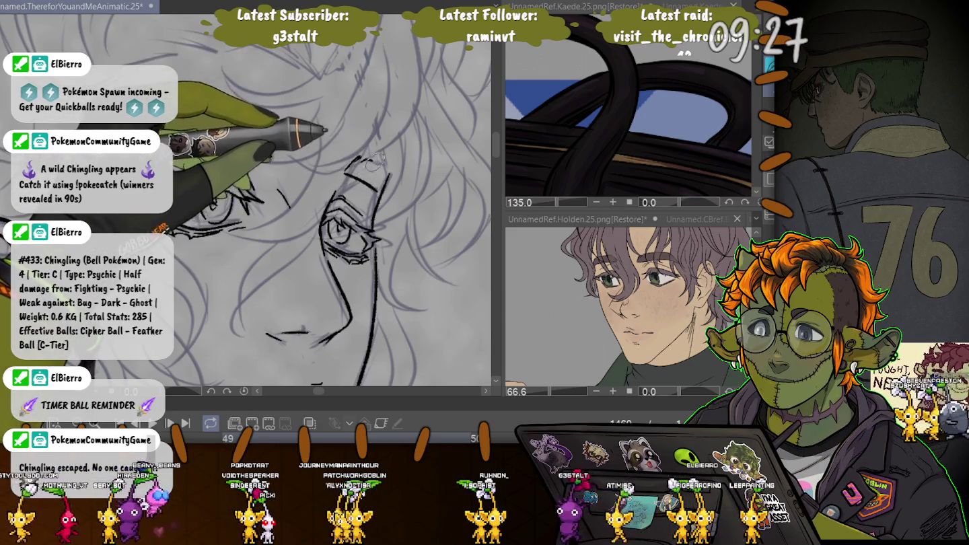
Step: Ink the eyebrow line and a stroke rising from the brow into the hair
{"action": "left_click_drag", "start_coordinate": [346, 173], "coordinate": [389, 176]}
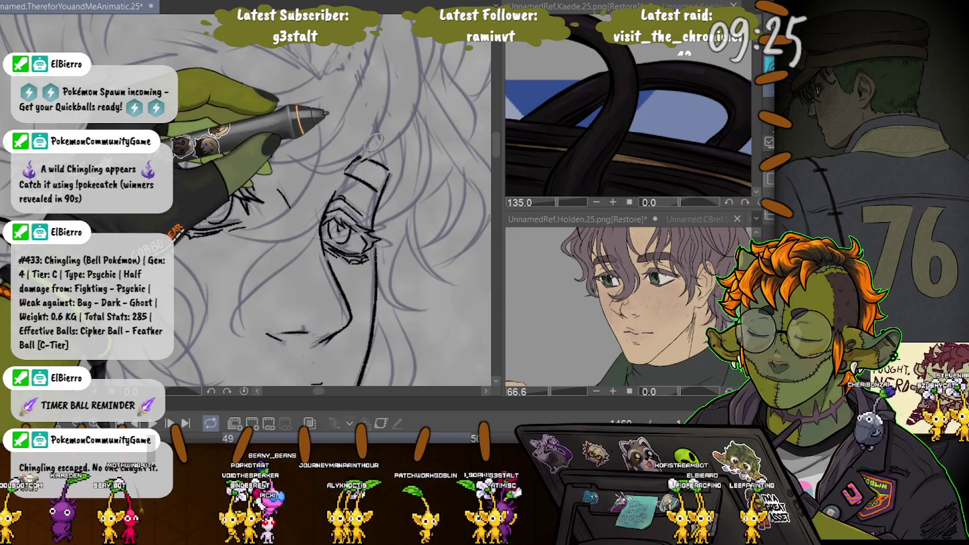
{"action": "left_click_drag", "start_coordinate": [390, 168], "coordinate": [374, 116]}
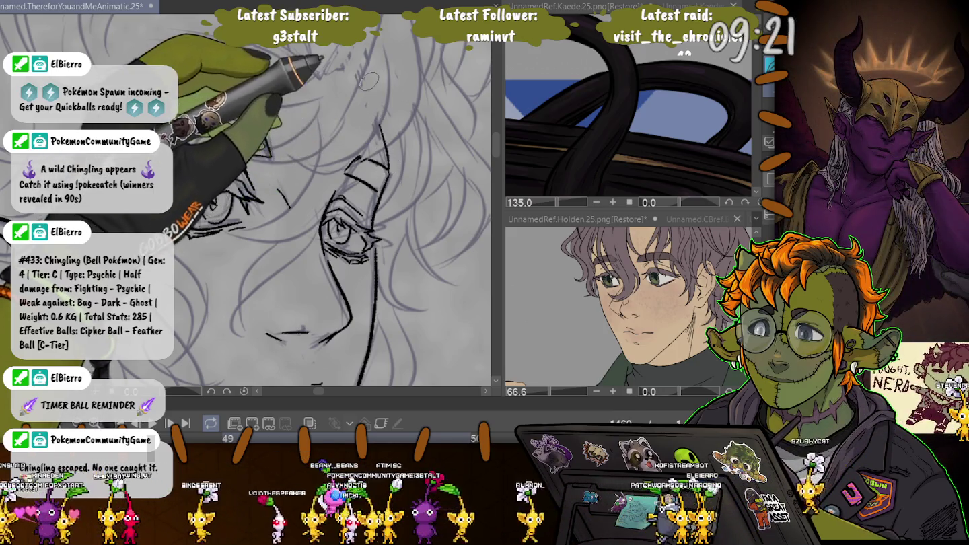
{"action": "left_click_drag", "start_coordinate": [368, 81], "coordinate": [337, 108]}
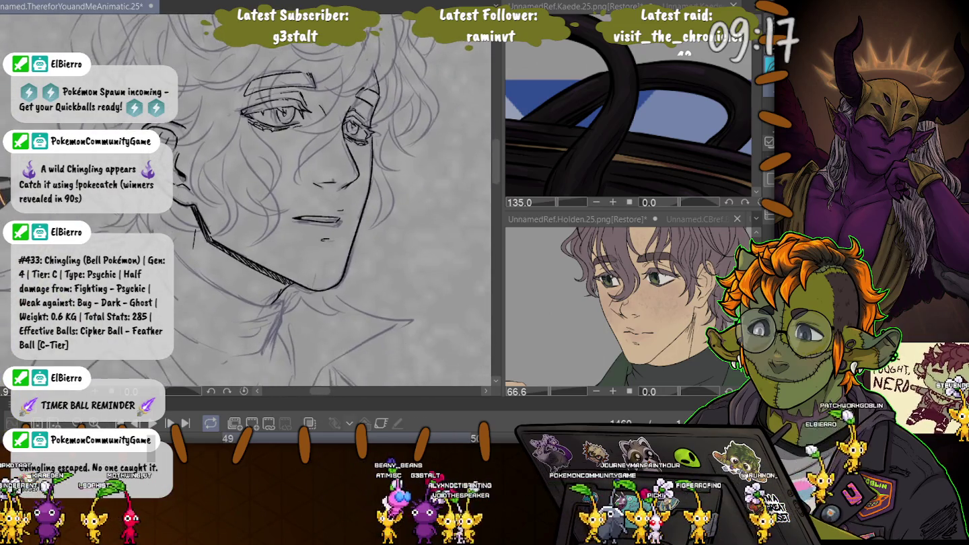
Step: Ink a hair strand across the forehead and a curved lock above the eye
{"action": "left_click_drag", "start_coordinate": [302, 201], "coordinate": [336, 236]}
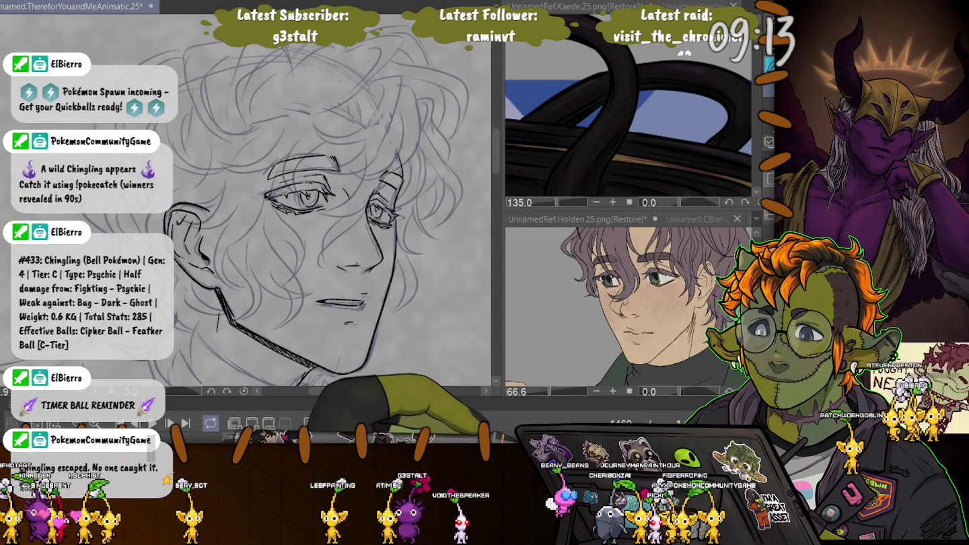
{"action": "scroll", "coordinate": [283, 118], "scroll_direction": "up", "scroll_amount": 2}
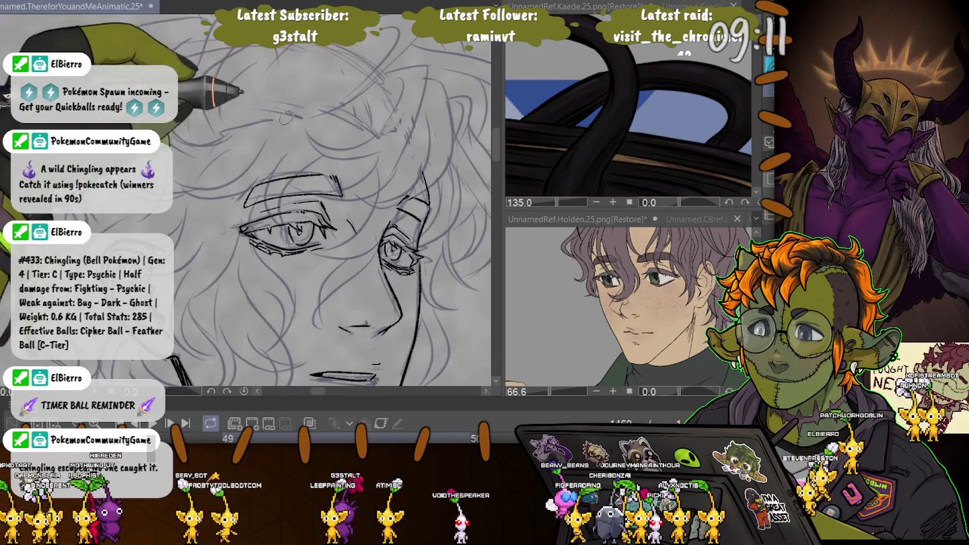
{"action": "left_click_drag", "start_coordinate": [391, 69], "coordinate": [402, 157]}
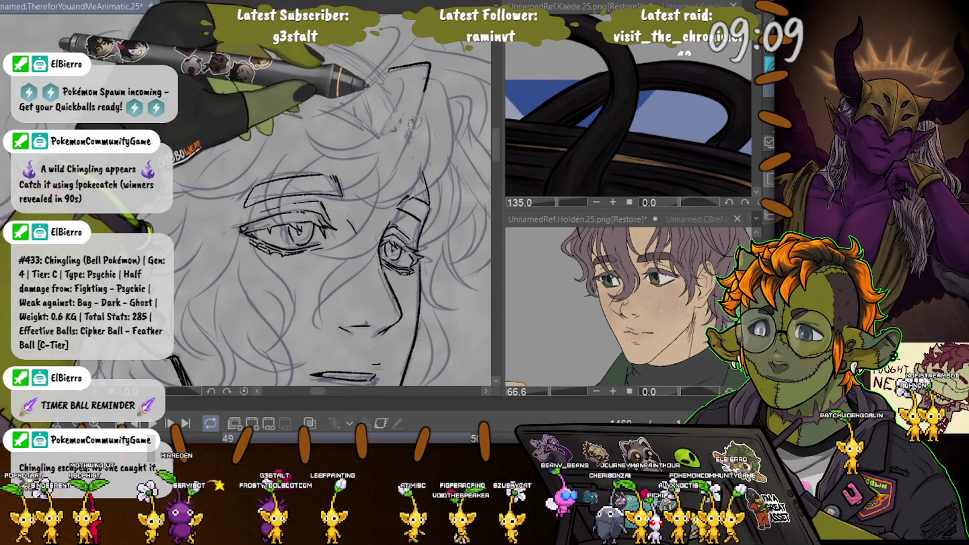
{"action": "left_click_drag", "start_coordinate": [304, 129], "coordinate": [404, 134]}
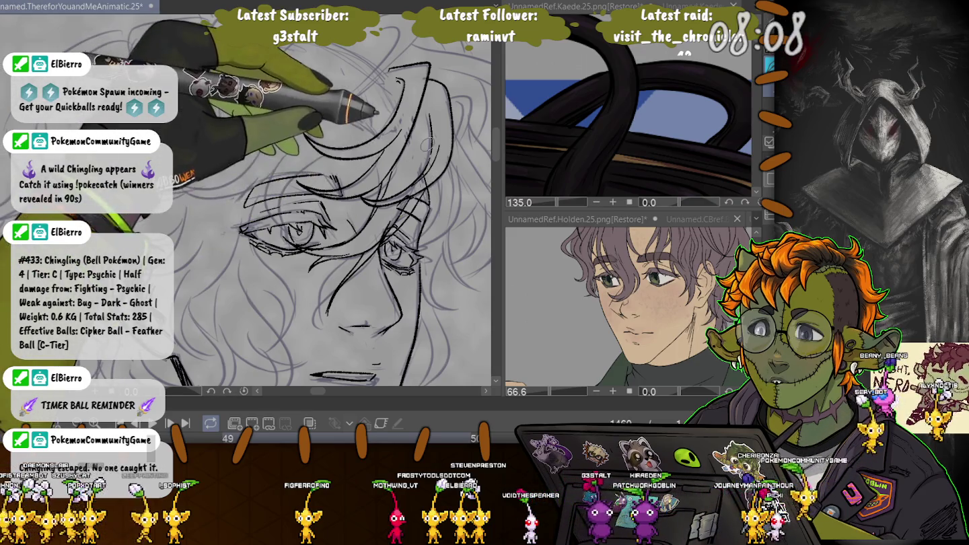
Step: Pan and tilt the canvas toward the head, then ink a bold curl at the top of the hair
{"action": "left_click_drag", "start_coordinate": [427, 143], "coordinate": [348, 88]}
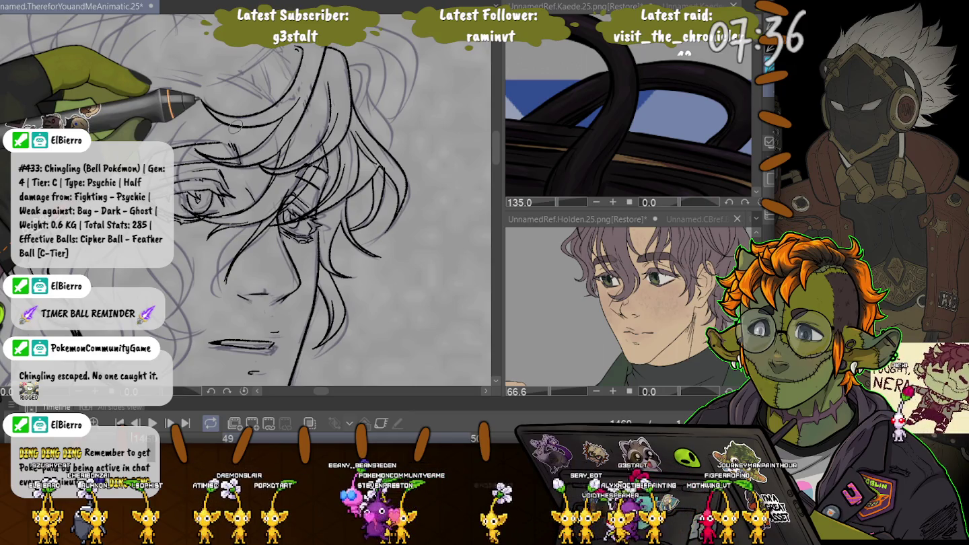
{"action": "left_click_drag", "start_coordinate": [234, 127], "coordinate": [251, 32]}
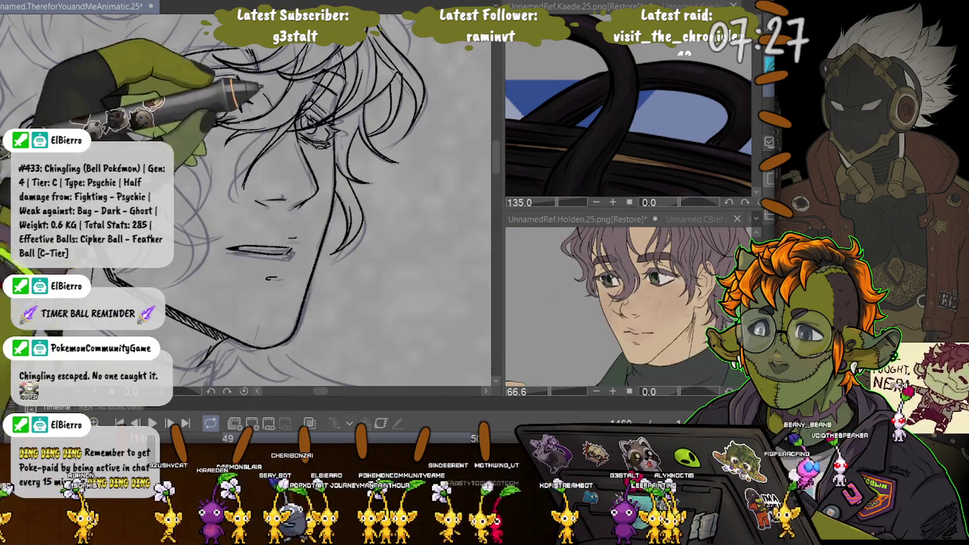
{"action": "left_click_drag", "start_coordinate": [249, 202], "coordinate": [256, 319]}
{"action": "left_click_drag", "start_coordinate": [306, 210], "coordinate": [309, 173]}
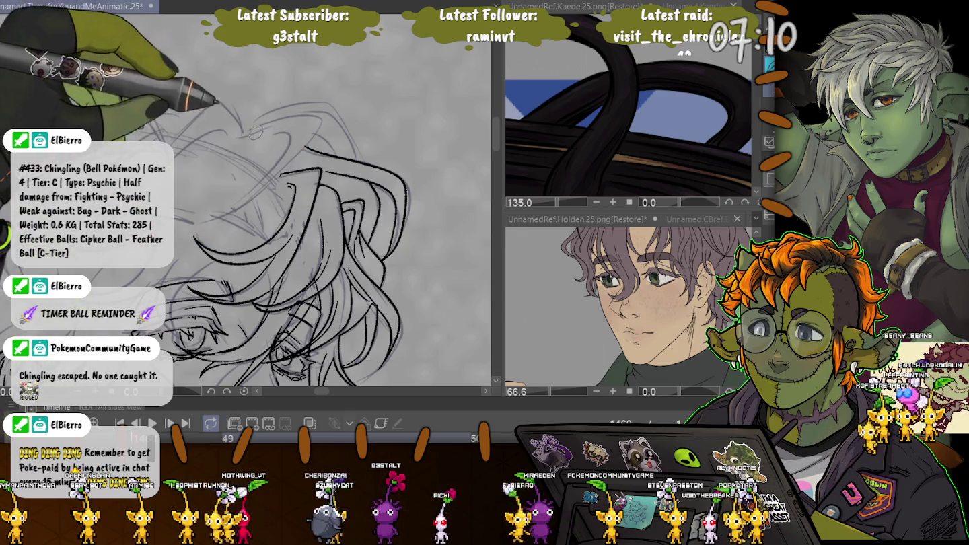
{"action": "left_click_drag", "start_coordinate": [315, 125], "coordinate": [192, 214]}
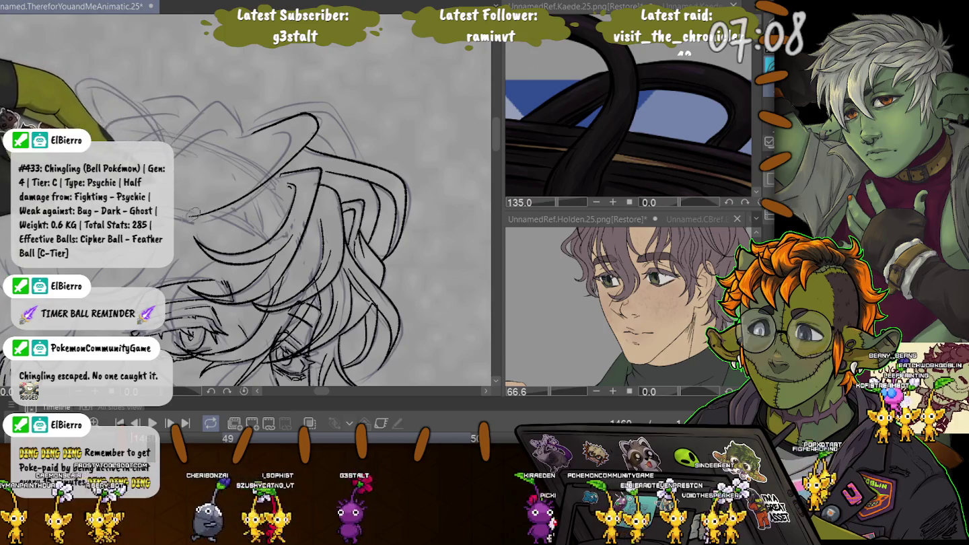
Step: Undo the misplaced curl, redraw a shorter stroke, and ink more curls along the head and above the eye
{"action": "key", "text": "ctrl+z"}
{"action": "left_click_drag", "start_coordinate": [239, 132], "coordinate": [276, 122]}
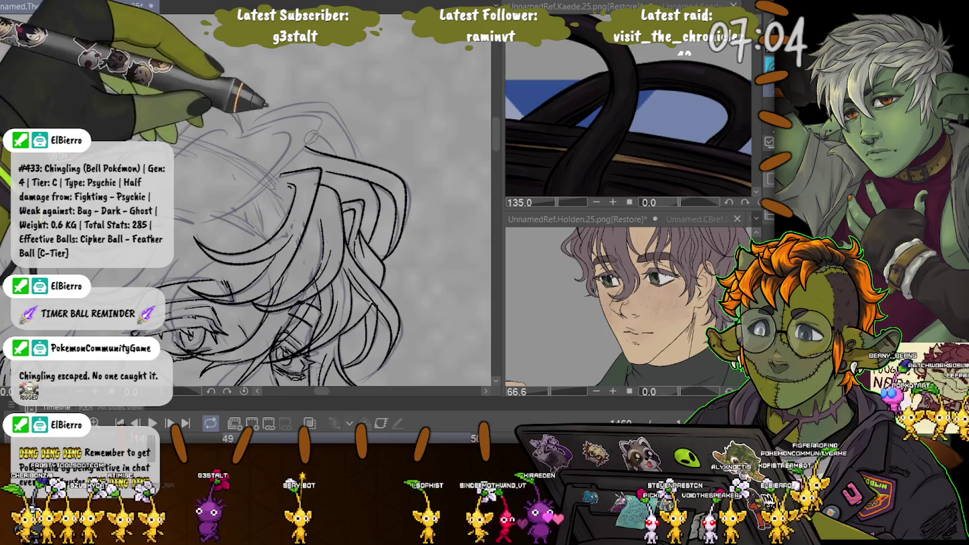
{"action": "left_click_drag", "start_coordinate": [256, 128], "coordinate": [309, 116]}
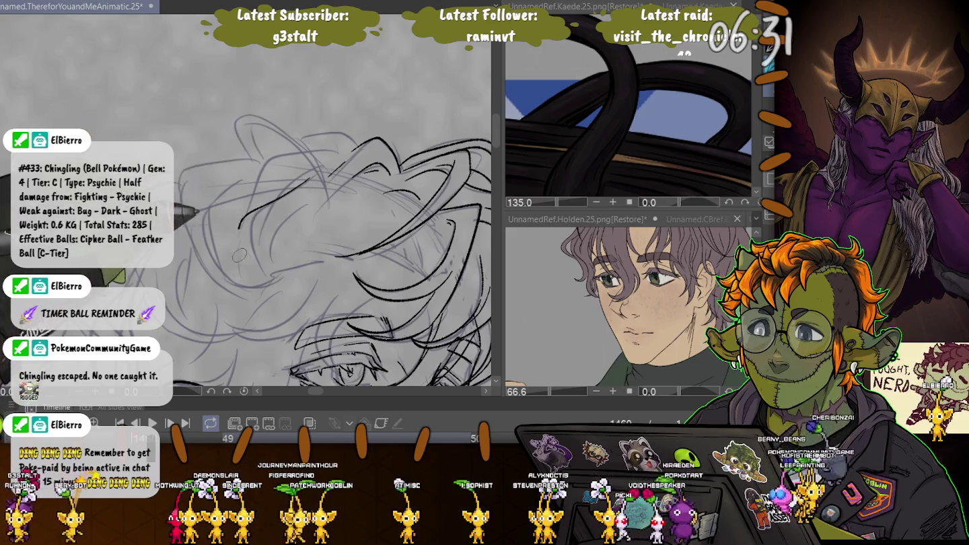
{"action": "left_click_drag", "start_coordinate": [257, 210], "coordinate": [252, 266]}
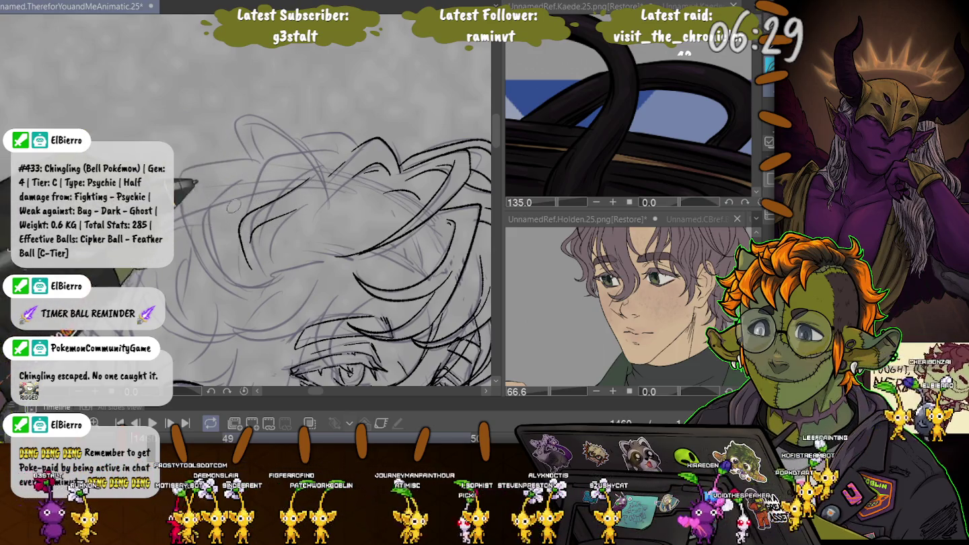
{"action": "scroll", "coordinate": [267, 125], "scroll_direction": "down", "scroll_amount": 3}
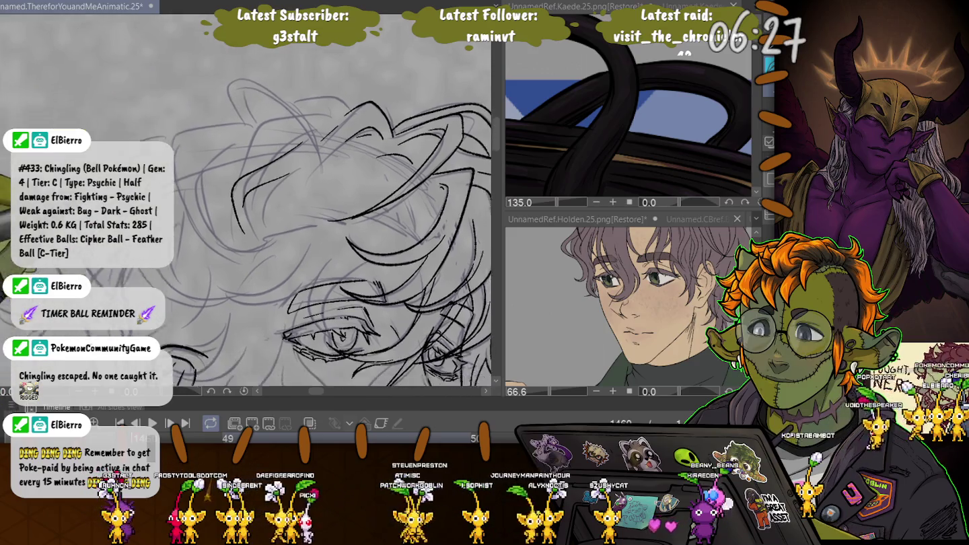
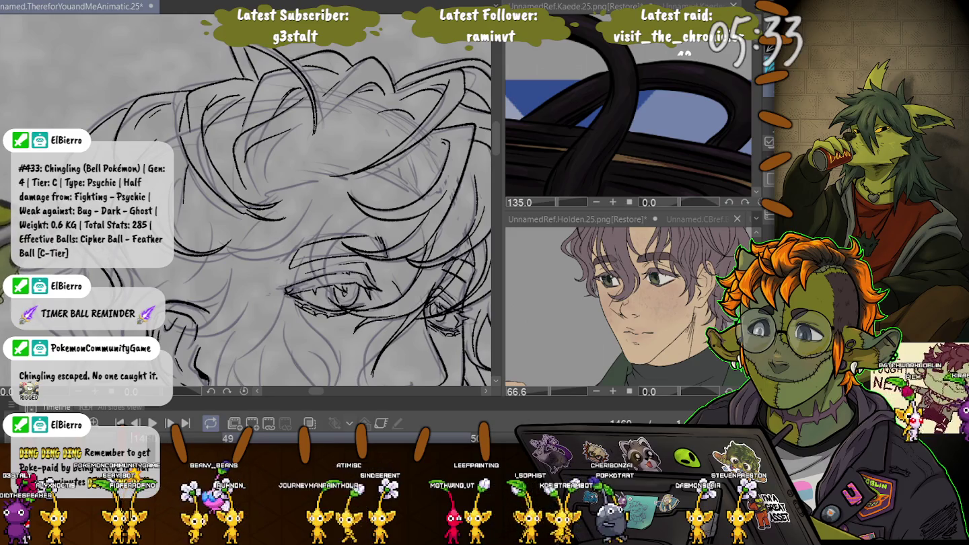
Step: Ink black lines over the curly hair strand by the ear and along the jaw curve
{"action": "scroll", "coordinate": [302, 201], "scroll_direction": "up", "scroll_amount": 2}
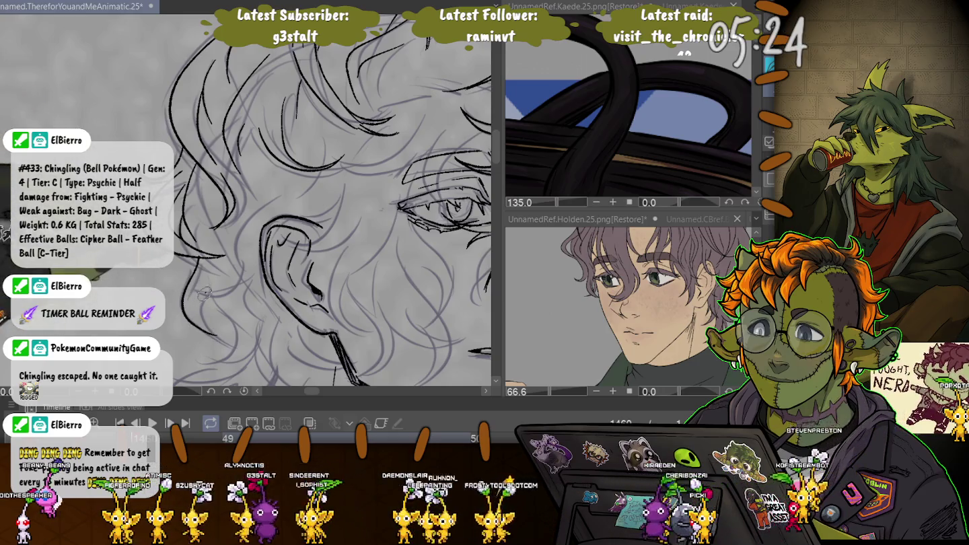
{"action": "left_click_drag", "start_coordinate": [192, 272], "coordinate": [200, 297]}
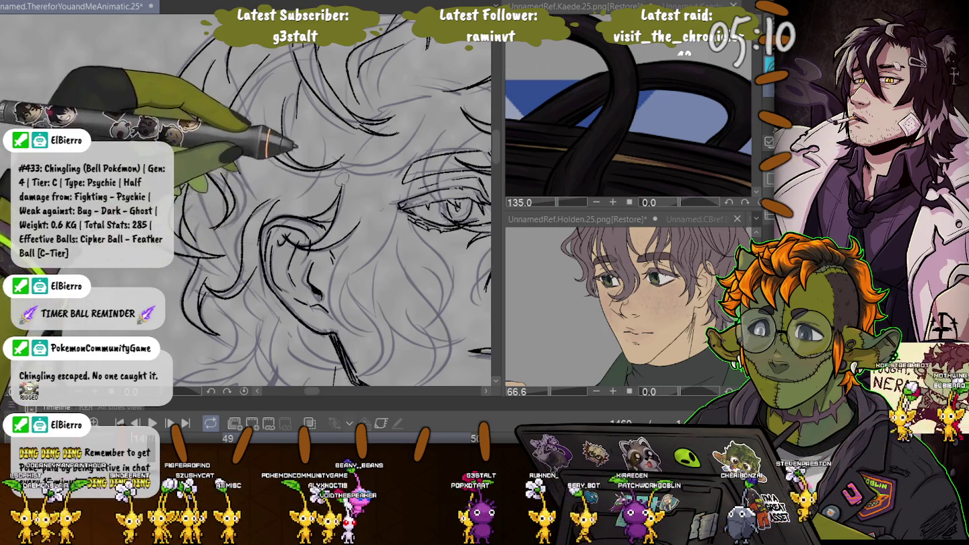
{"action": "scroll", "coordinate": [294, 146], "scroll_direction": "down", "scroll_amount": 3}
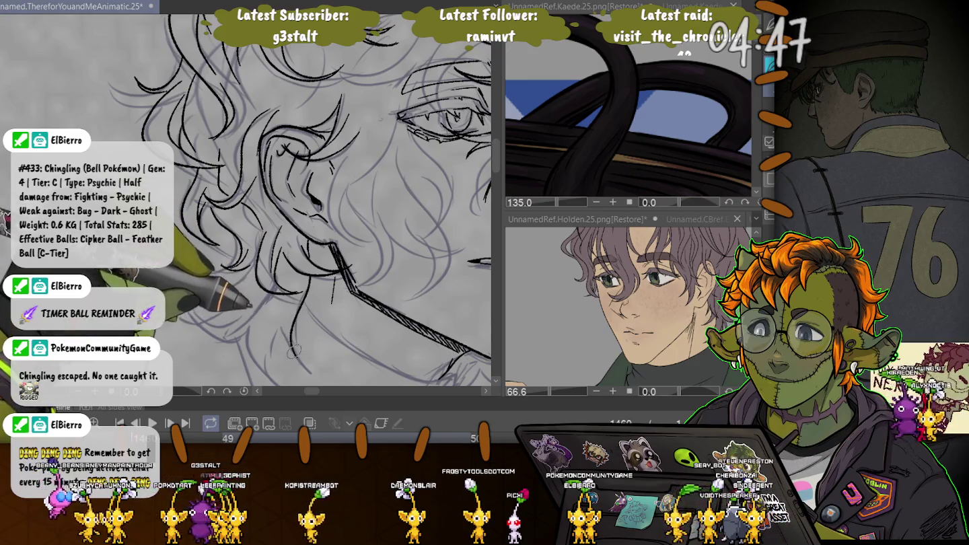
{"action": "left_click_drag", "start_coordinate": [276, 372], "coordinate": [250, 338]}
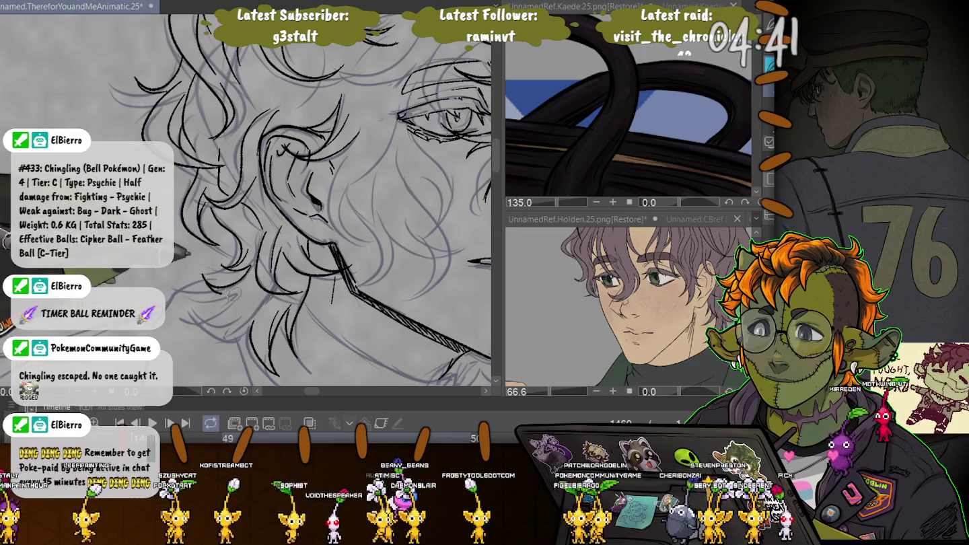
{"action": "left_click_drag", "start_coordinate": [188, 253], "coordinate": [219, 173]}
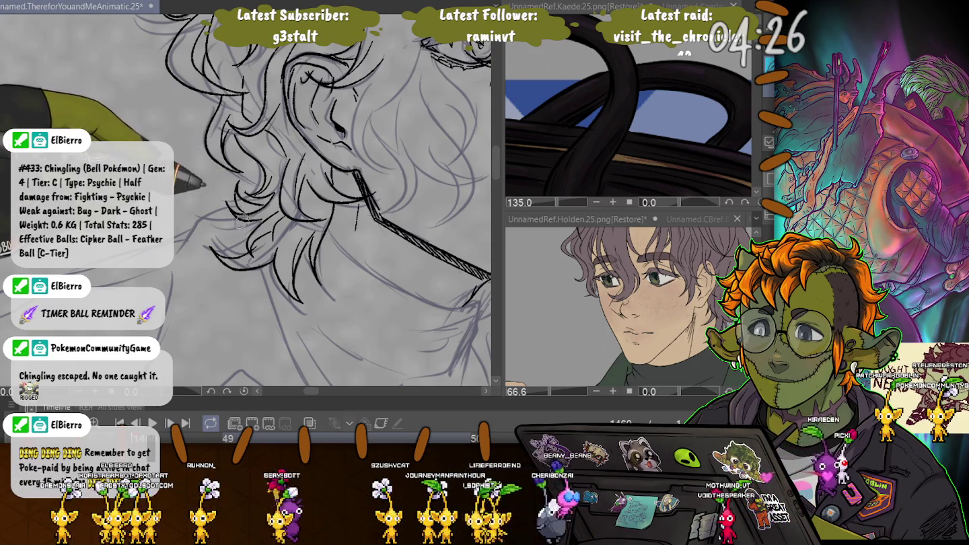
{"action": "left_click_drag", "start_coordinate": [223, 194], "coordinate": [166, 195]}
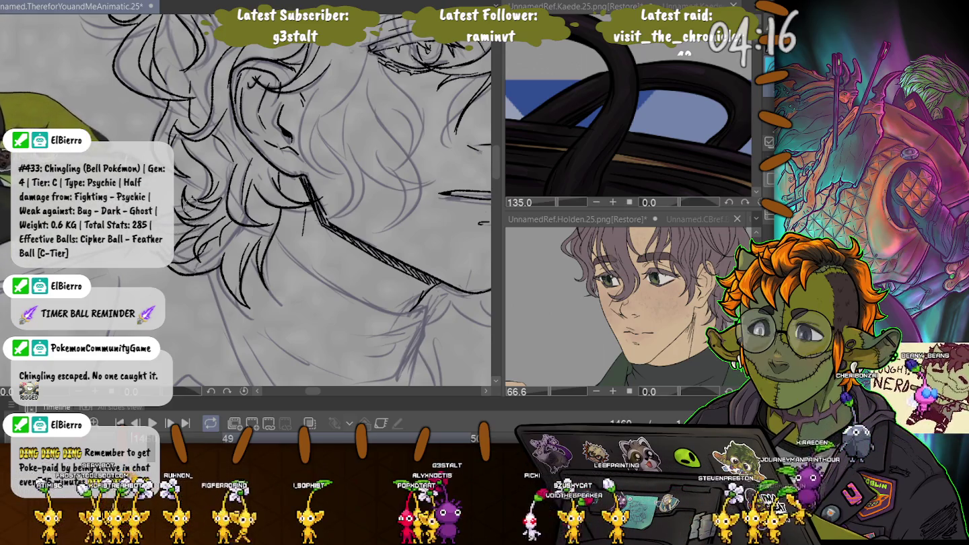
Step: Ink the neck lines below the jaw and the hair strands around the eye and crown
{"action": "left_click_drag", "start_coordinate": [197, 226], "coordinate": [130, 208]}
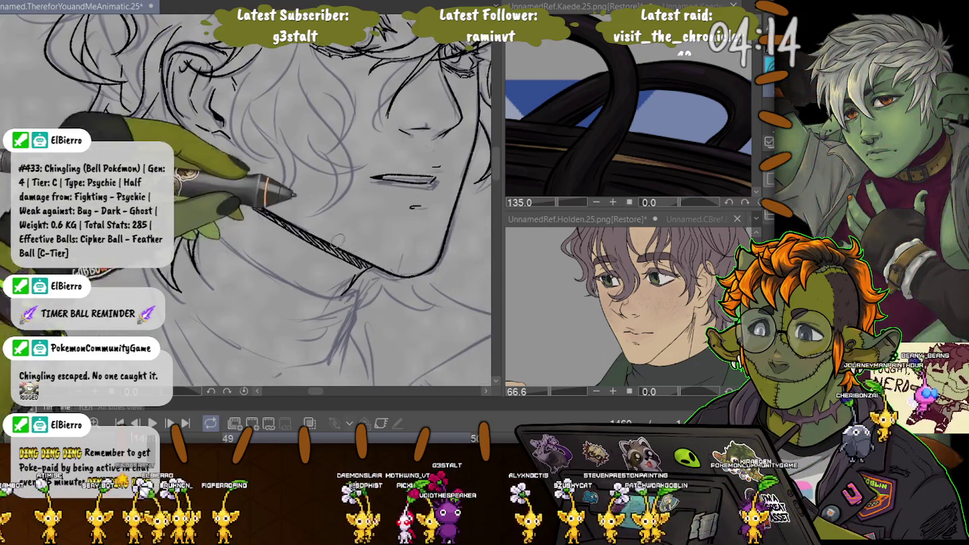
{"action": "left_click_drag", "start_coordinate": [404, 278], "coordinate": [323, 280]}
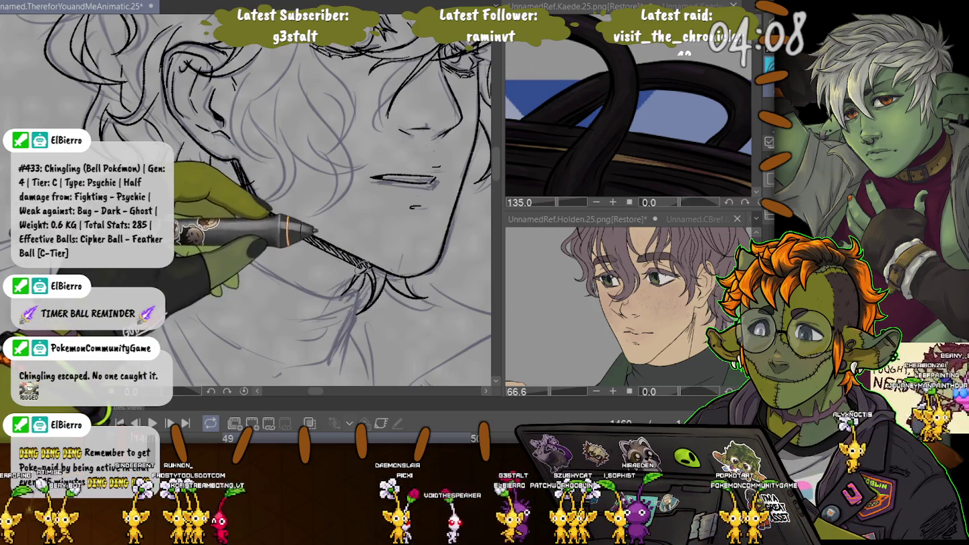
{"action": "left_click_drag", "start_coordinate": [269, 202], "coordinate": [256, 313]}
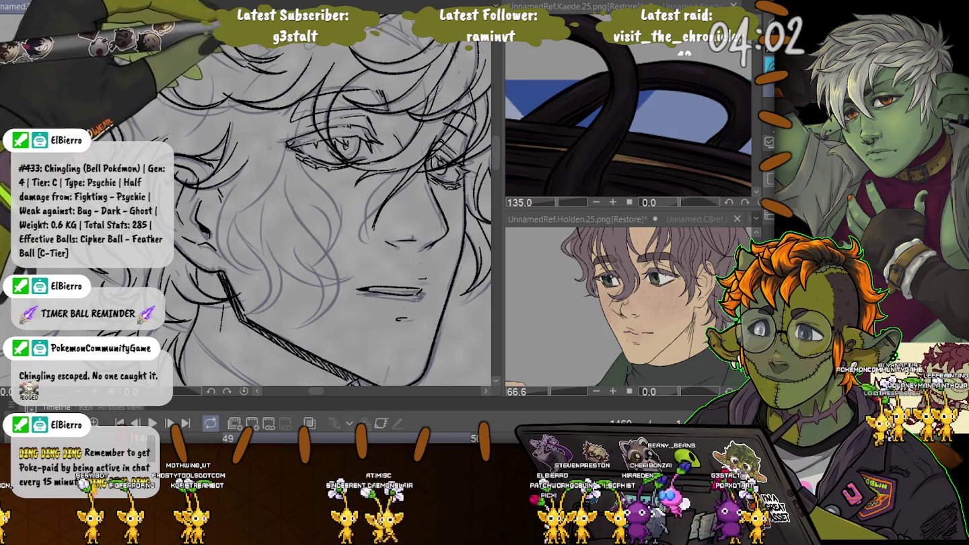
{"action": "left_click_drag", "start_coordinate": [324, 19], "coordinate": [338, 124]}
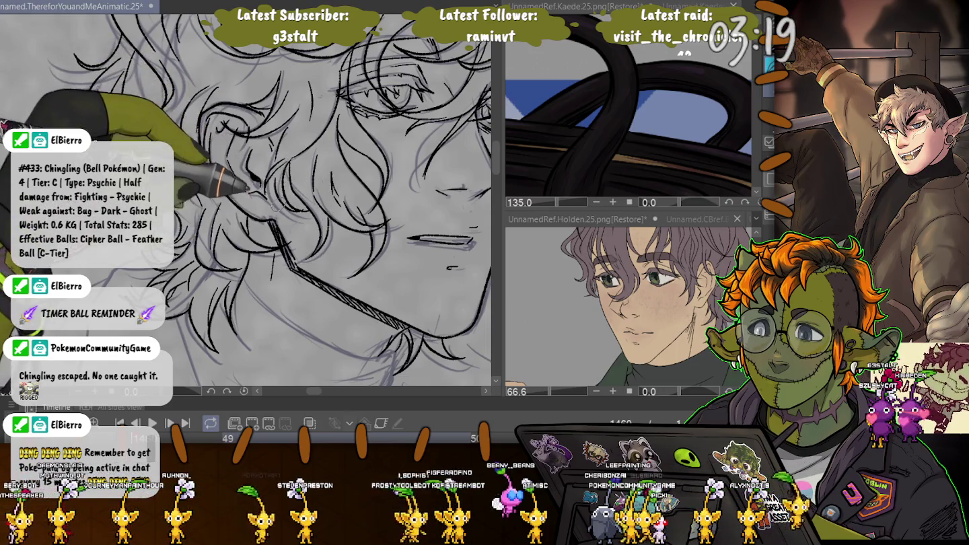
{"action": "scroll", "coordinate": [276, 204], "scroll_direction": "up", "scroll_amount": 3}
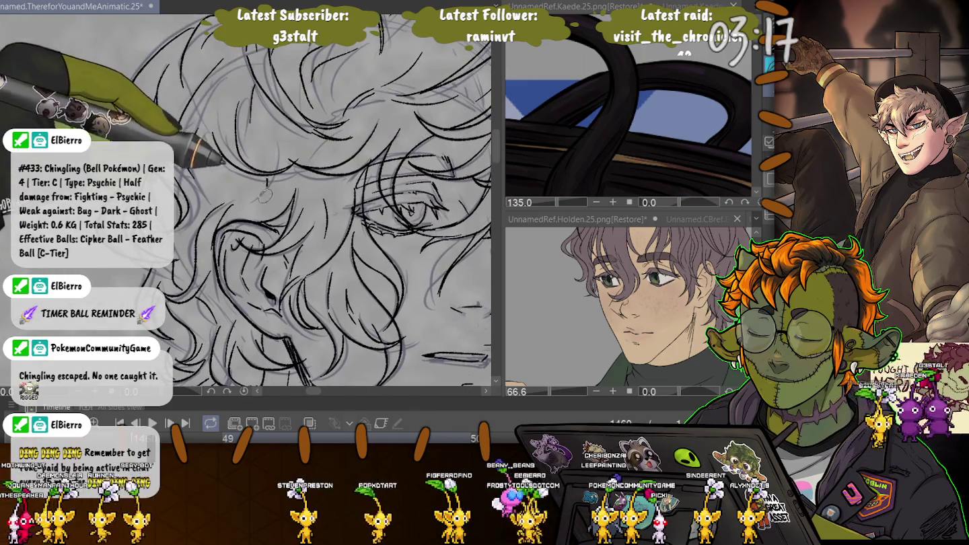
Step: Hide the rough sketch layer to check the lineart, then start outlining a hair strand near the eye
{"action": "scroll", "coordinate": [257, 202], "scroll_direction": "down", "scroll_amount": 2}
{"action": "scroll", "coordinate": [258, 202], "scroll_direction": "down", "scroll_amount": 2}
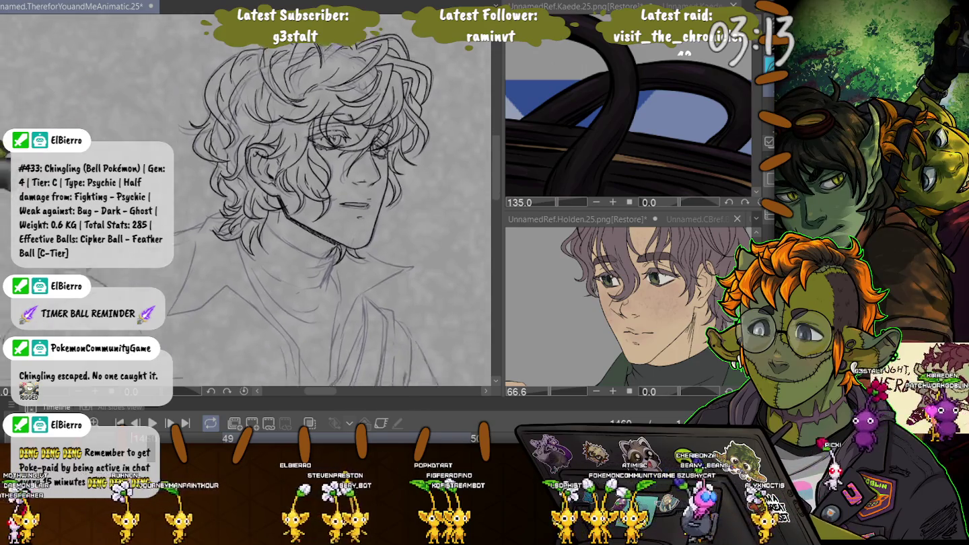
{"action": "scroll", "coordinate": [246, 202], "scroll_direction": "down", "scroll_amount": 2}
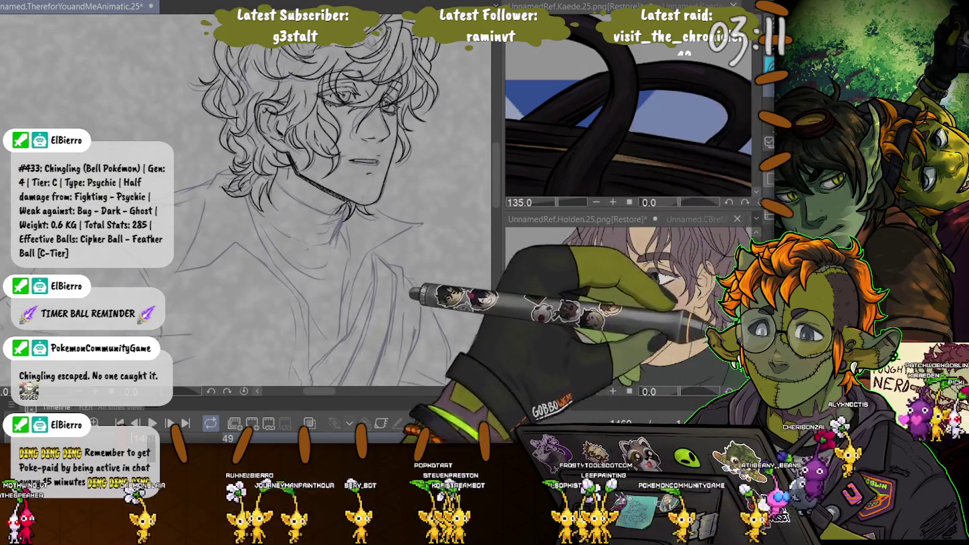
{"action": "key", "text": "Delete"}
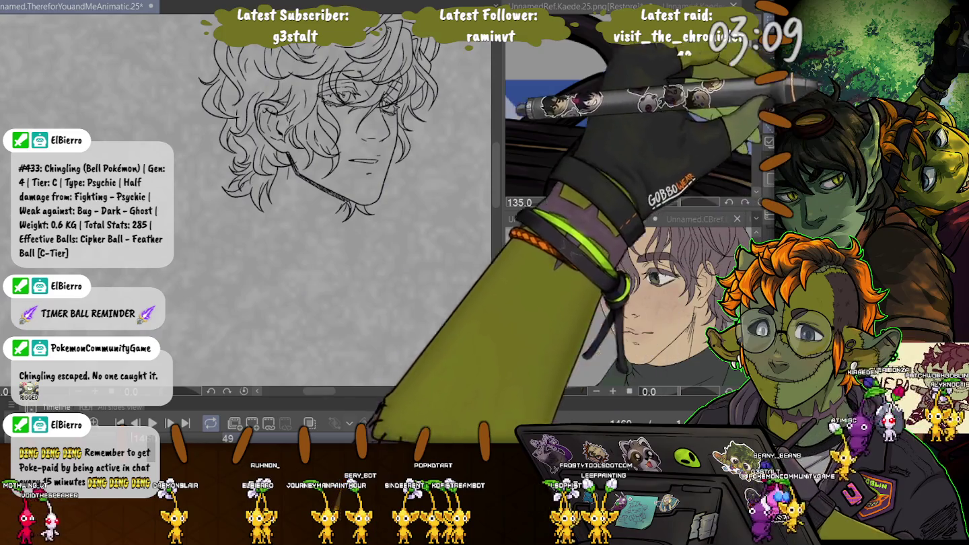
{"action": "scroll", "coordinate": [323, 135], "scroll_direction": "up", "scroll_amount": 2}
{"action": "scroll", "coordinate": [323, 134], "scroll_direction": "up", "scroll_amount": 2}
{"action": "scroll", "coordinate": [344, 228], "scroll_direction": "up", "scroll_amount": 2}
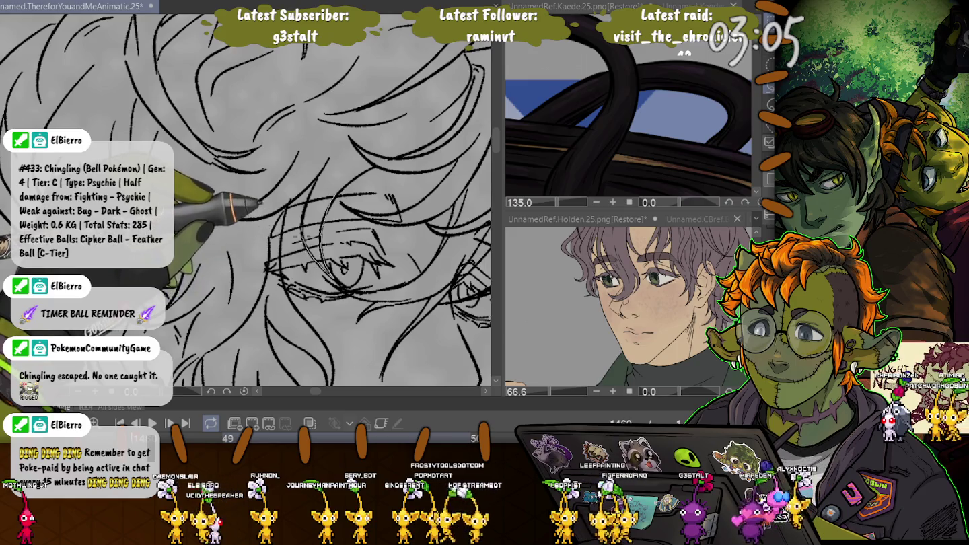
{"action": "left_click_drag", "start_coordinate": [336, 185], "coordinate": [306, 195]}
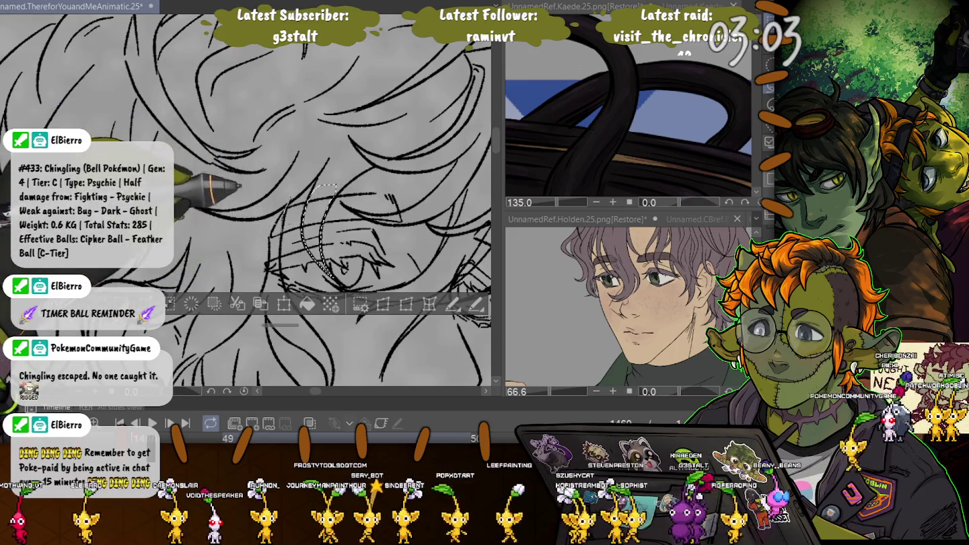
Step: Lasso-select and rework the hair strands near the eye and over the cheek, deselecting with Ctrl+D
{"action": "left_click_drag", "start_coordinate": [289, 198], "coordinate": [228, 196]}
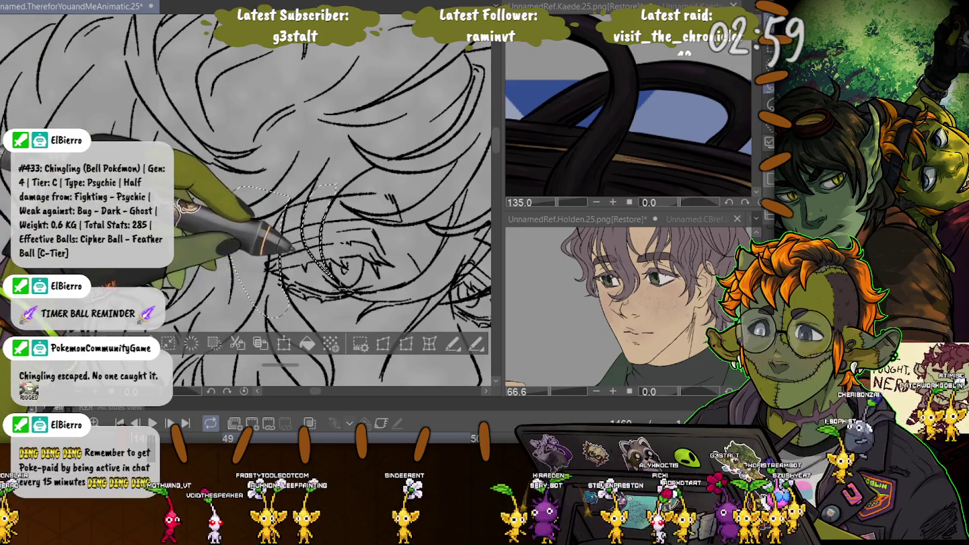
{"action": "scroll", "coordinate": [403, 303], "scroll_direction": "up", "scroll_amount": 2}
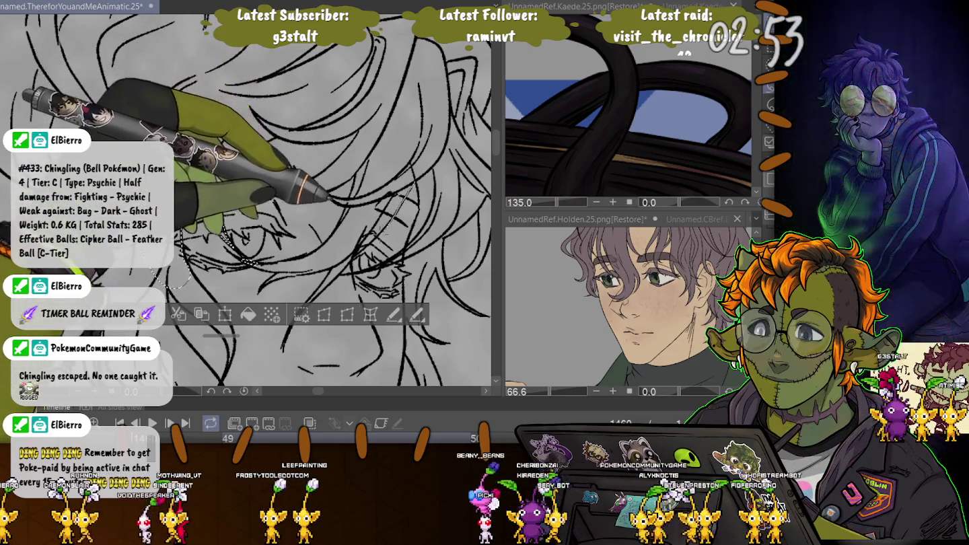
{"action": "left_click_drag", "start_coordinate": [377, 162], "coordinate": [378, 165]}
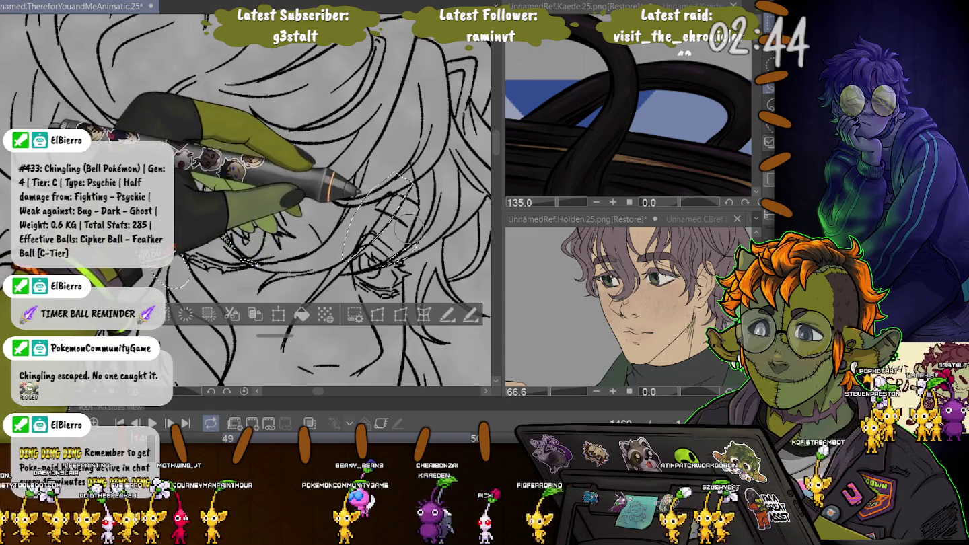
{"action": "scroll", "coordinate": [245, 202], "scroll_direction": "down", "scroll_amount": 3}
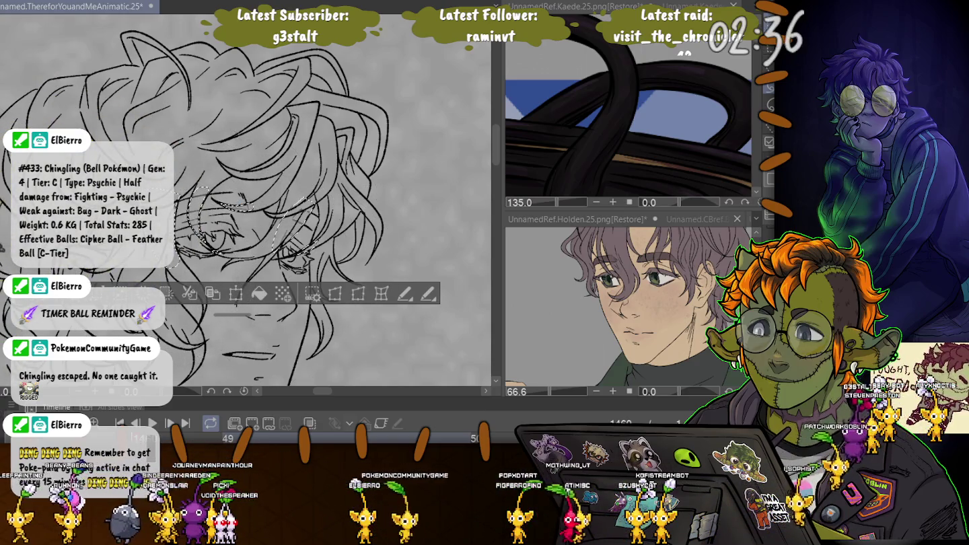
{"action": "key", "text": "ctrl+d"}
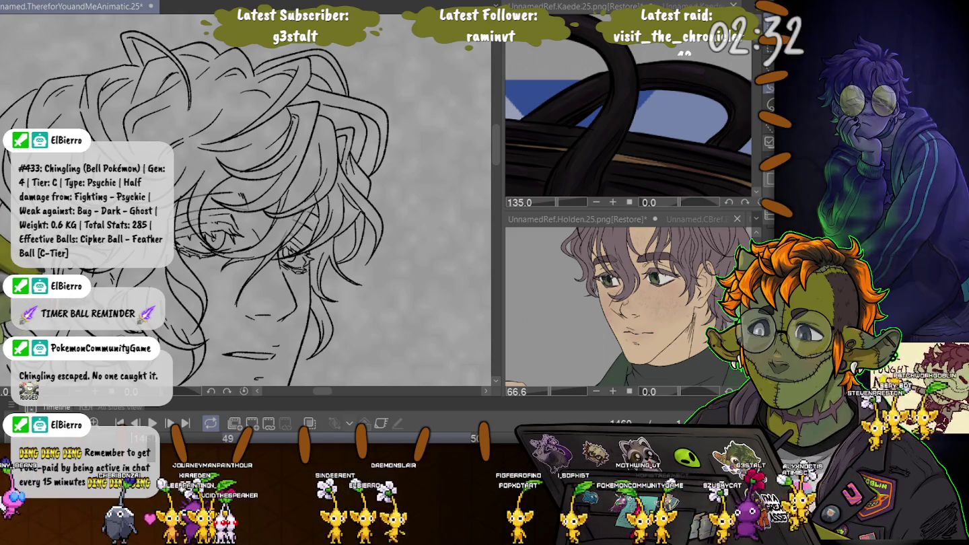
{"action": "key", "text": "ctrl+shift+d"}
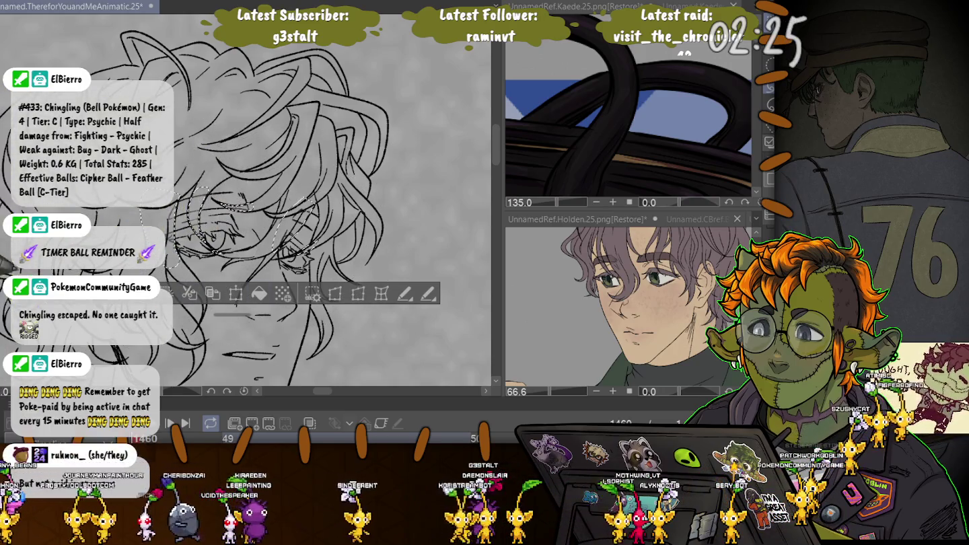
{"action": "key", "text": "ctrl+d"}
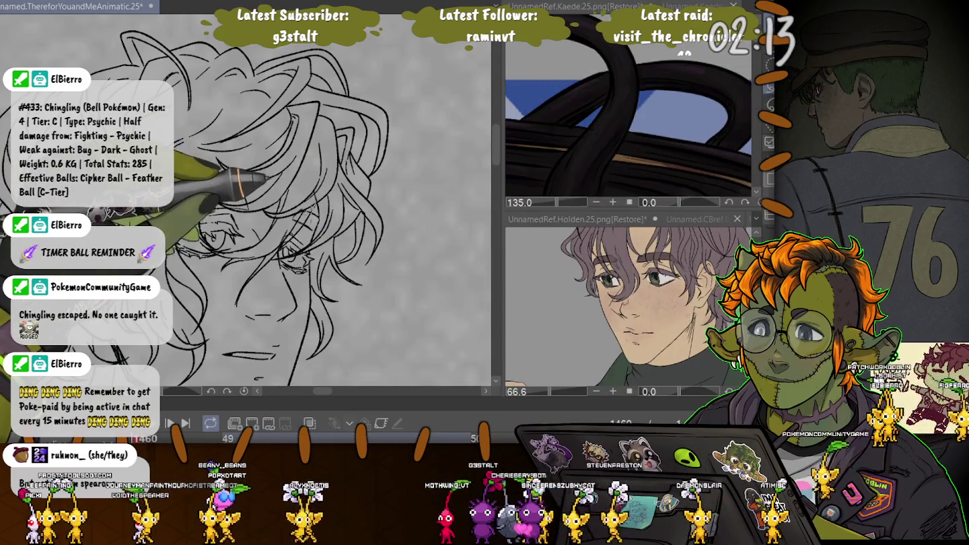
{"action": "left_click_drag", "start_coordinate": [306, 180], "coordinate": [269, 262]}
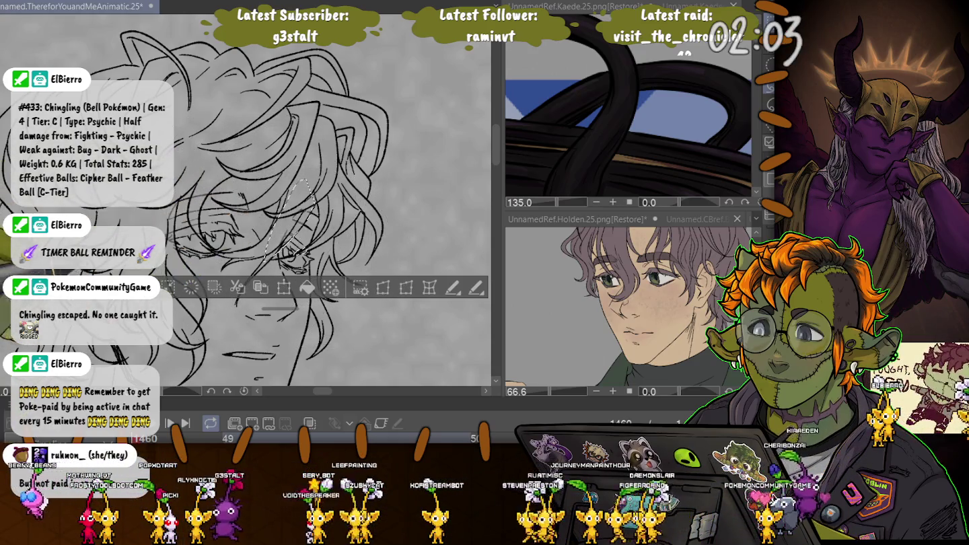
{"action": "key", "text": "ctrl+d"}
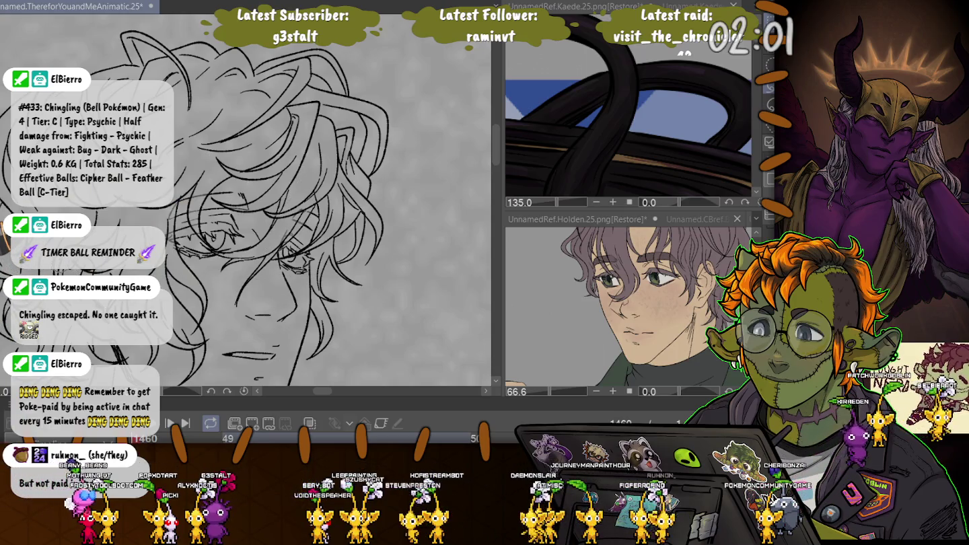
Step: Show the rough collar and shirt sketch again under the lineart, then zoom back in on the head
{"action": "scroll", "coordinate": [246, 202], "scroll_direction": "down", "scroll_amount": 1}
{"action": "scroll", "coordinate": [246, 202], "scroll_direction": "down", "scroll_amount": 1}
{"action": "scroll", "coordinate": [246, 202], "scroll_direction": "down", "scroll_amount": 1}
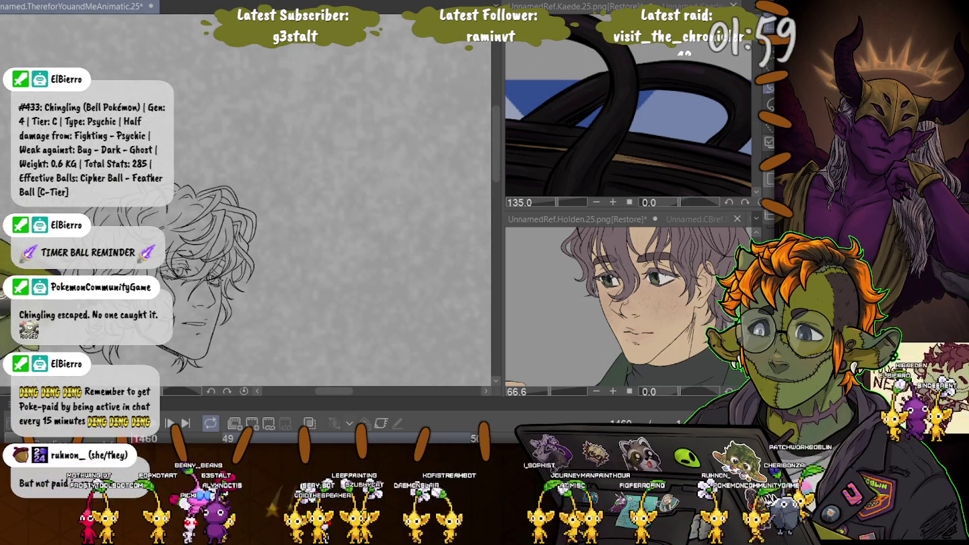
{"action": "scroll", "coordinate": [245, 202], "scroll_direction": "down", "scroll_amount": 1}
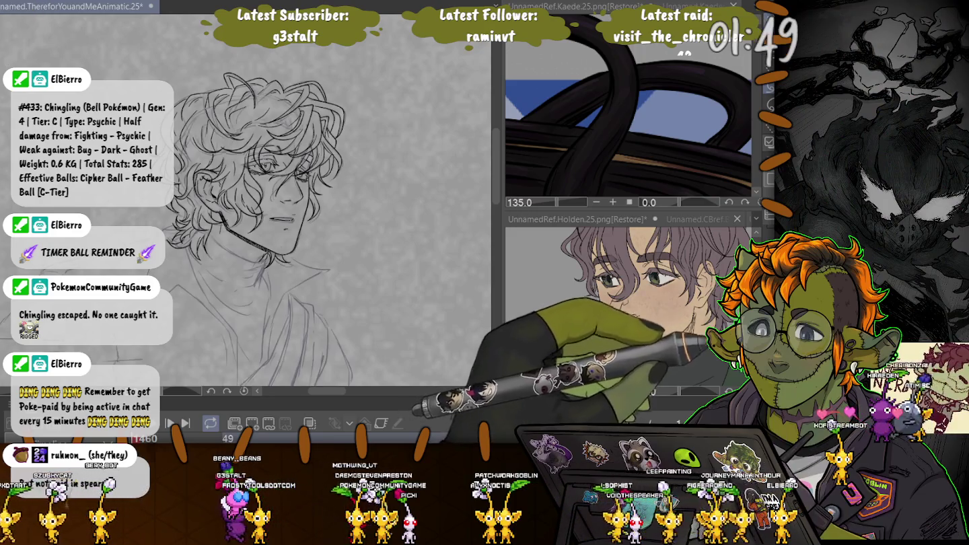
{"action": "key", "text": "Right"}
{"action": "key", "text": "Left"}
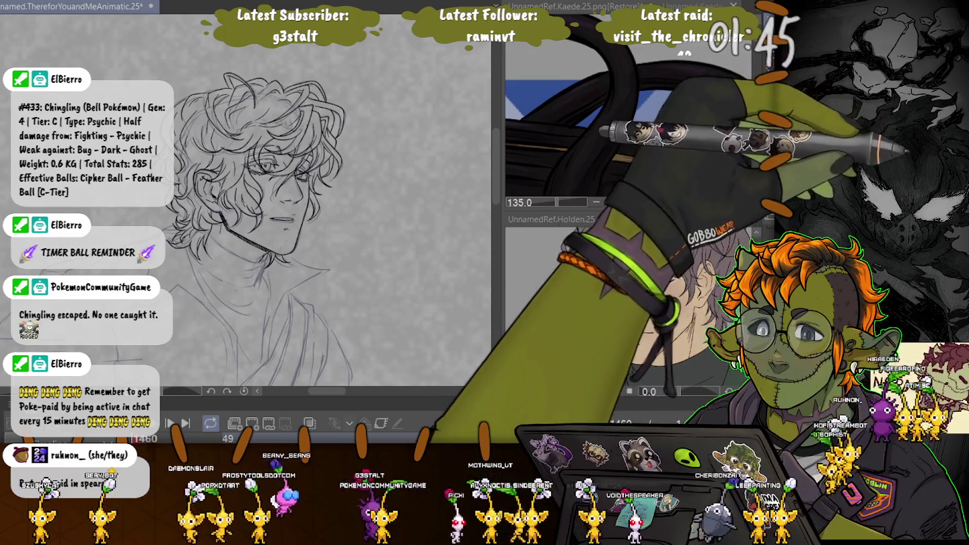
{"action": "key", "text": "ctrl+plus"}
{"action": "scroll", "coordinate": [214, 241], "scroll_direction": "up", "scroll_amount": 2}
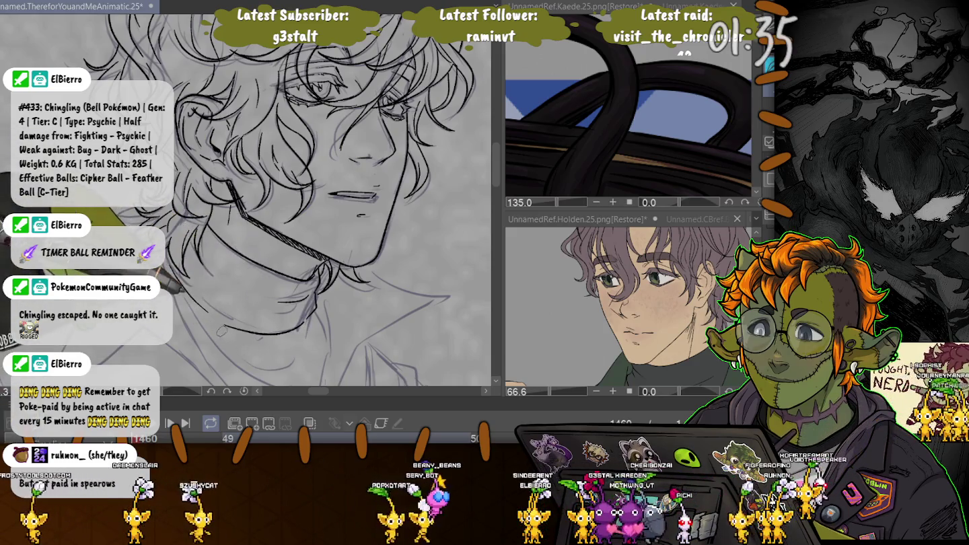
Step: Trace the collar's folded edge and top line in black over the sketch
{"action": "left_click_drag", "start_coordinate": [180, 321], "coordinate": [139, 216]}
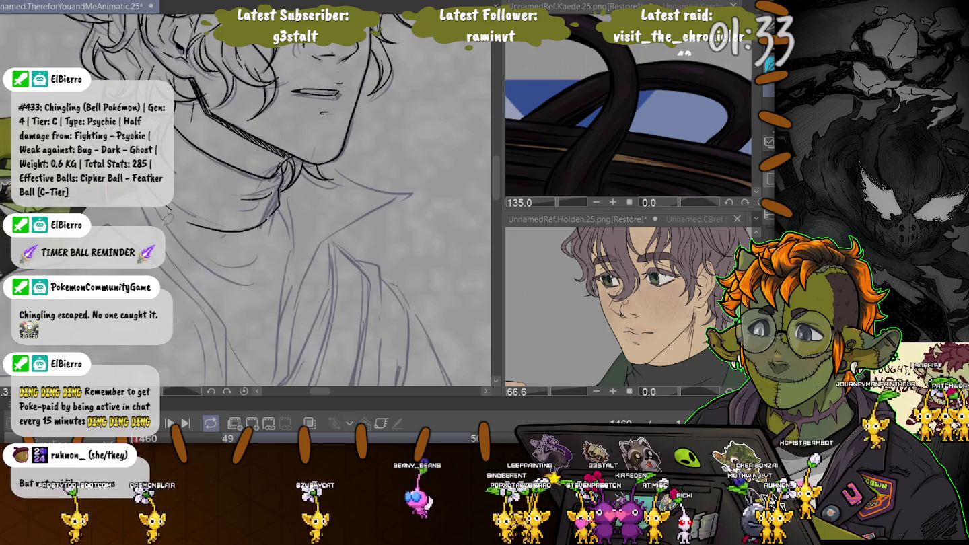
{"action": "left_click_drag", "start_coordinate": [266, 292], "coordinate": [227, 273]}
{"action": "left_click_drag", "start_coordinate": [183, 223], "coordinate": [213, 242]}
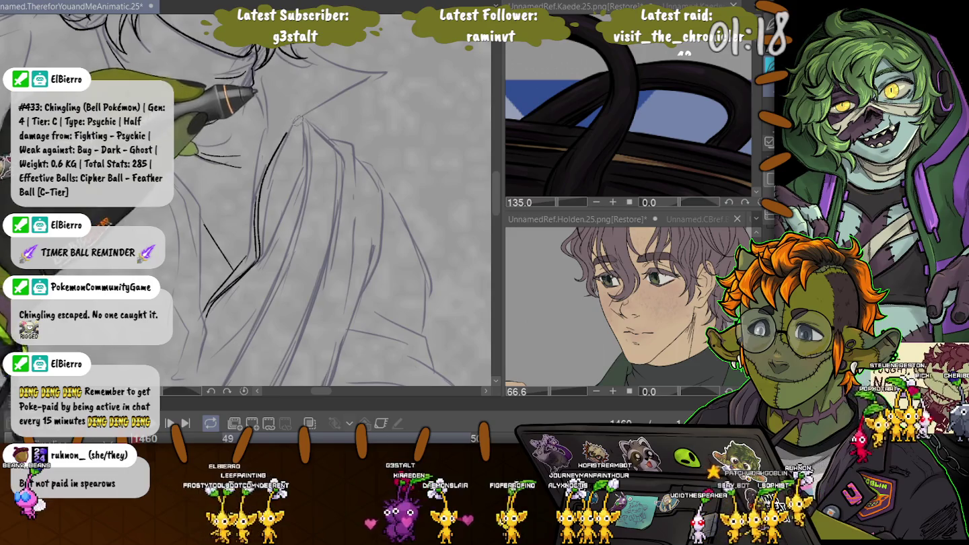
{"action": "left_click_drag", "start_coordinate": [263, 177], "coordinate": [386, 72]}
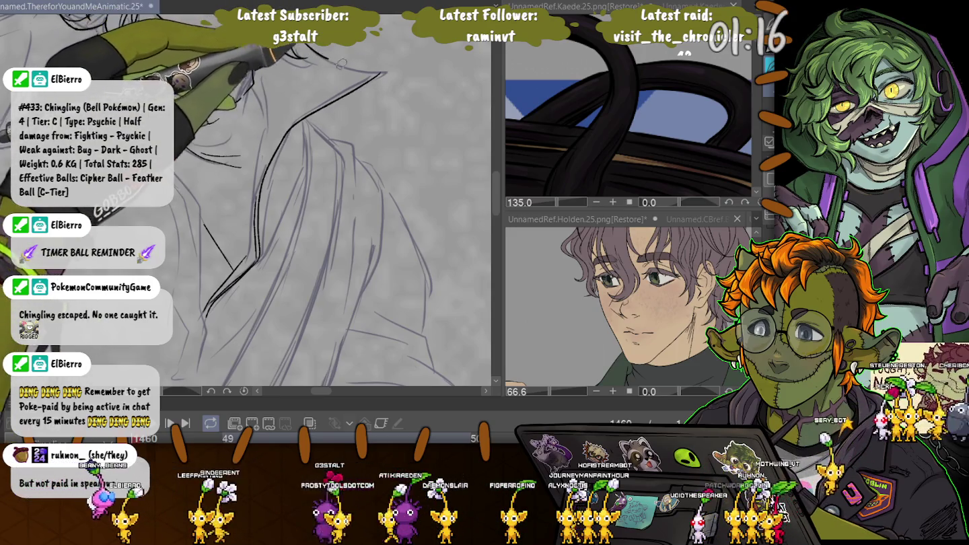
{"action": "left_click_drag", "start_coordinate": [380, 72], "coordinate": [257, 50]}
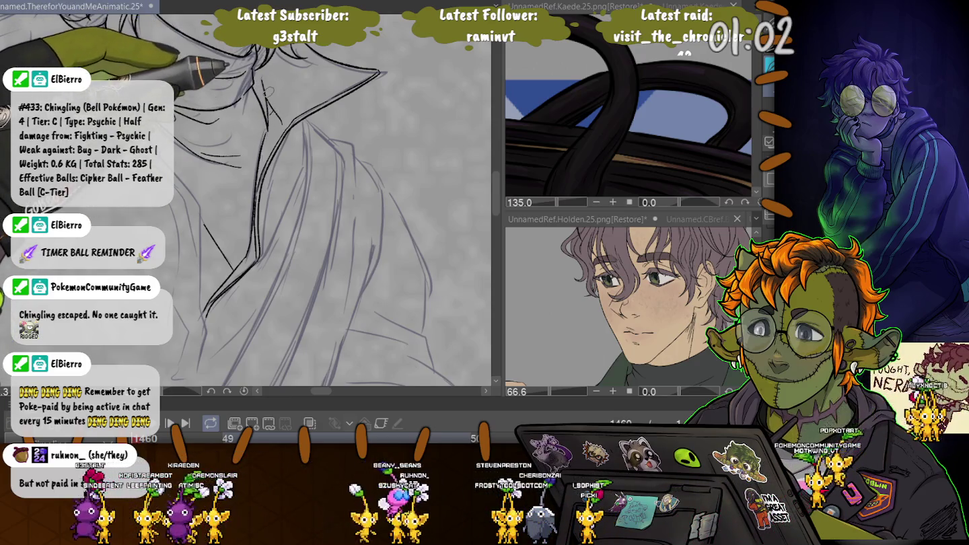
{"action": "left_click_drag", "start_coordinate": [261, 250], "coordinate": [298, 226]}
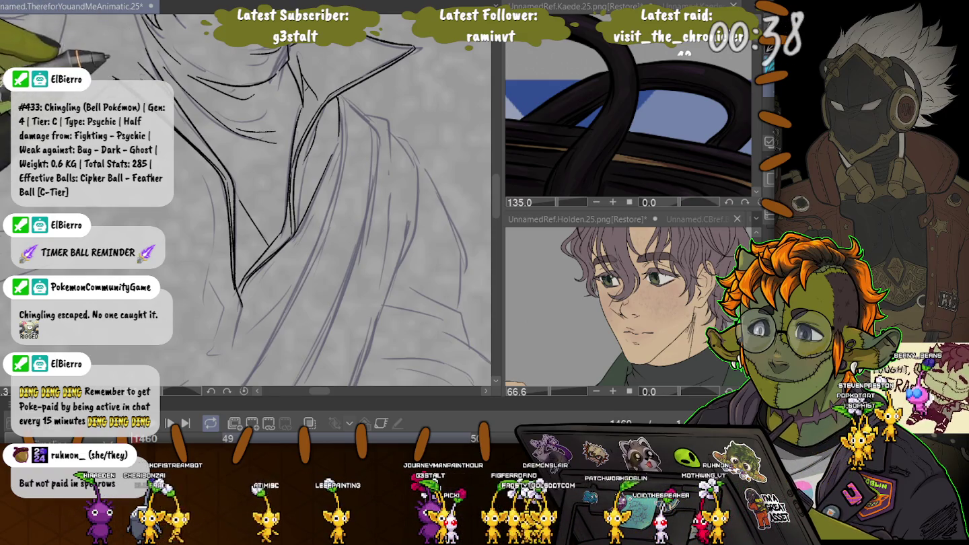
Step: Ink the shirt's crease lines below the collar, working down to the lower folds
{"action": "left_click_drag", "start_coordinate": [106, 56], "coordinate": [173, 175]}
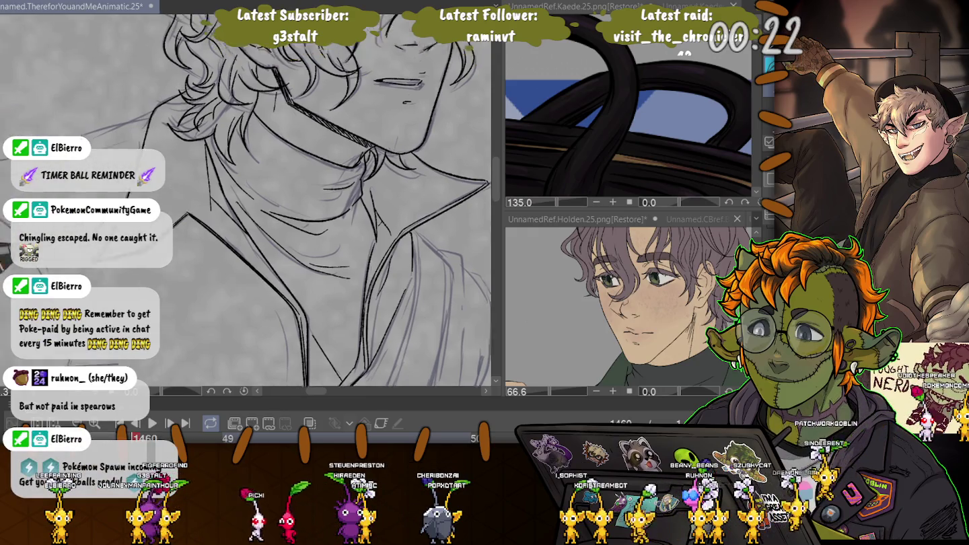
{"action": "left_click_drag", "start_coordinate": [195, 296], "coordinate": [175, 163]}
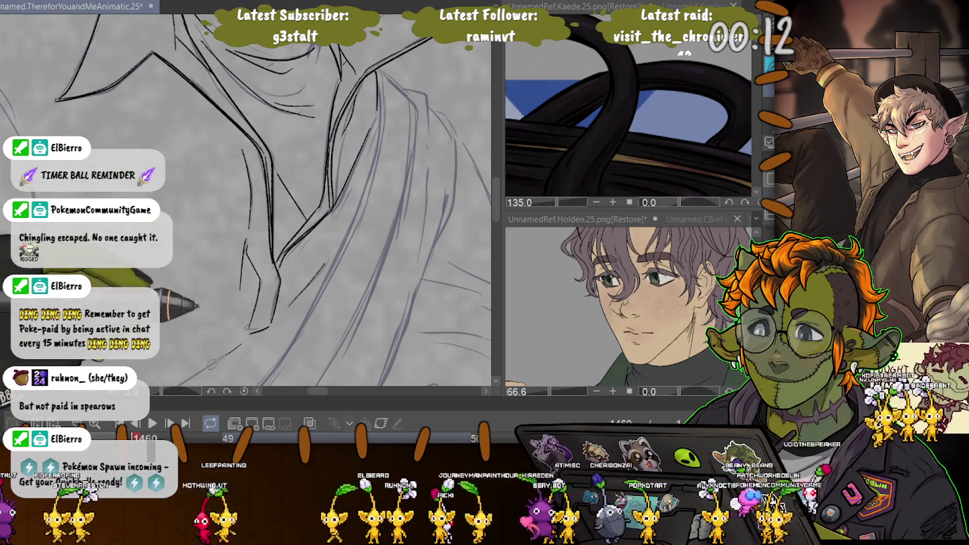
{"action": "left_click_drag", "start_coordinate": [165, 288], "coordinate": [350, 182]}
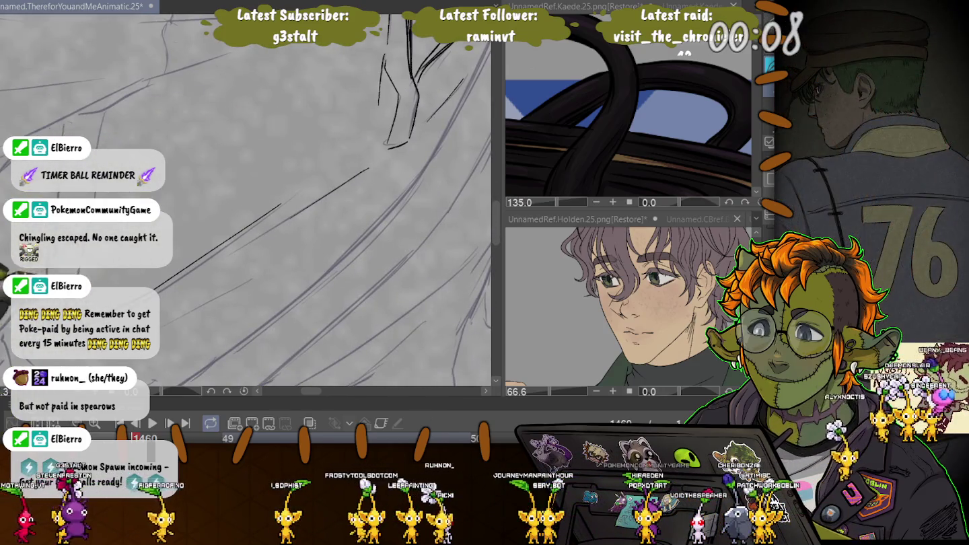
{"action": "left_click_drag", "start_coordinate": [185, 308], "coordinate": [91, 395]}
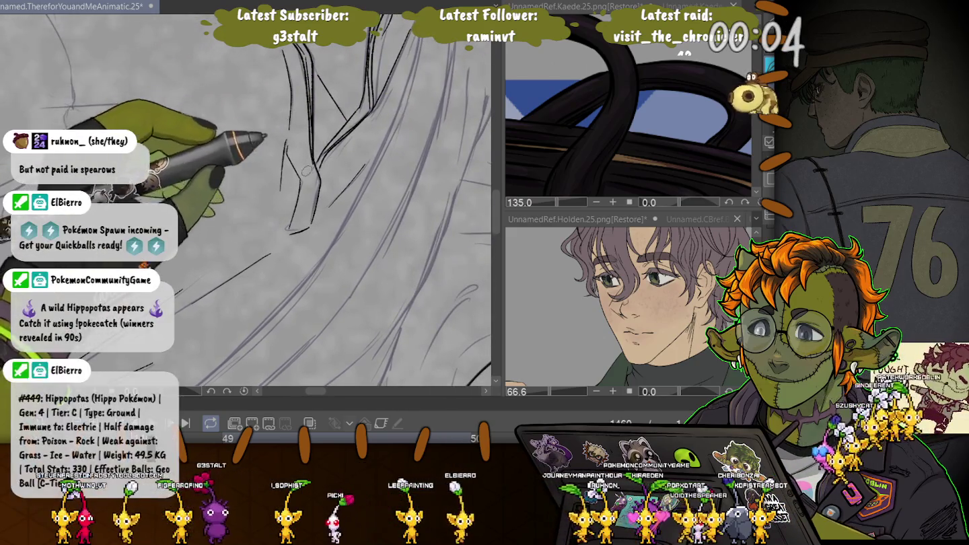
{"action": "left_click_drag", "start_coordinate": [310, 125], "coordinate": [301, 179]}
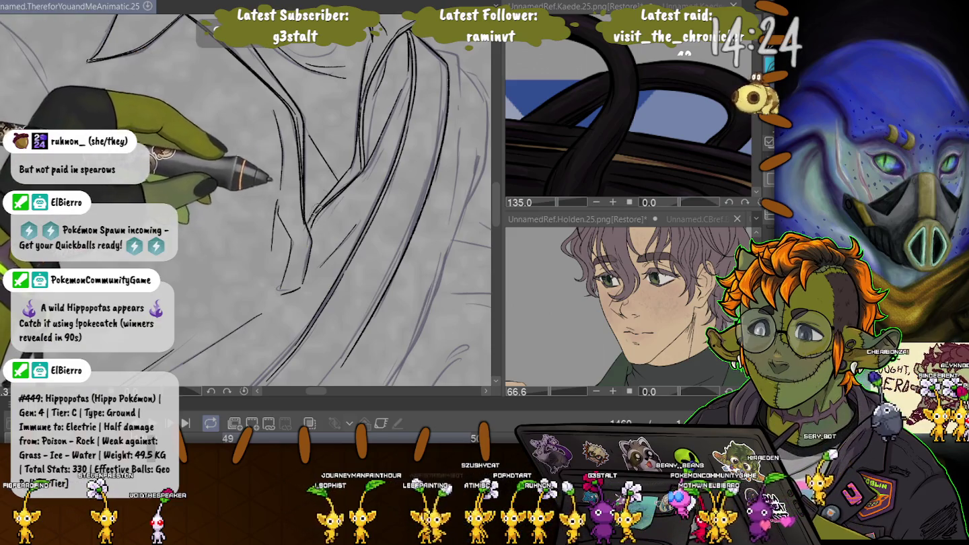
{"action": "scroll", "coordinate": [246, 195], "scroll_direction": "up", "scroll_amount": 3}
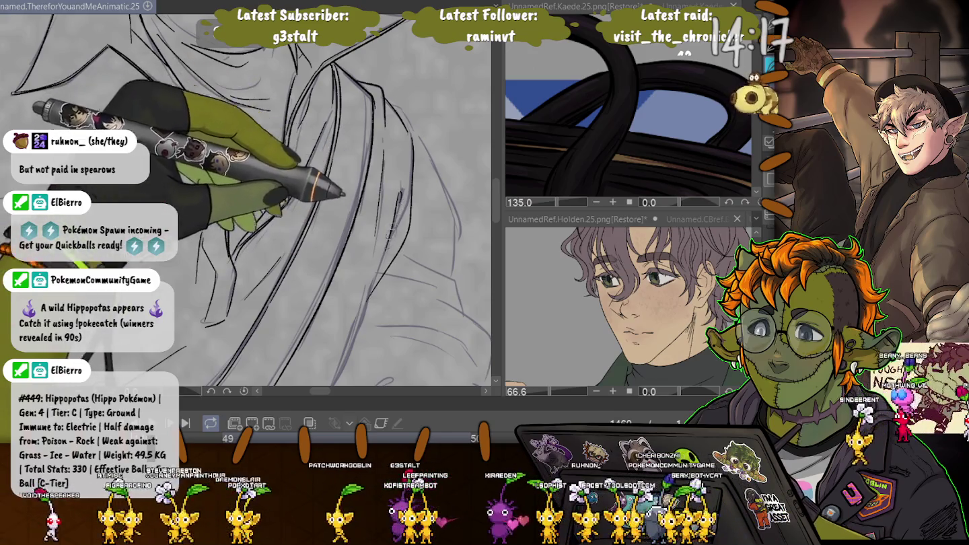
{"action": "scroll", "coordinate": [245, 202], "scroll_direction": "up", "scroll_amount": 3}
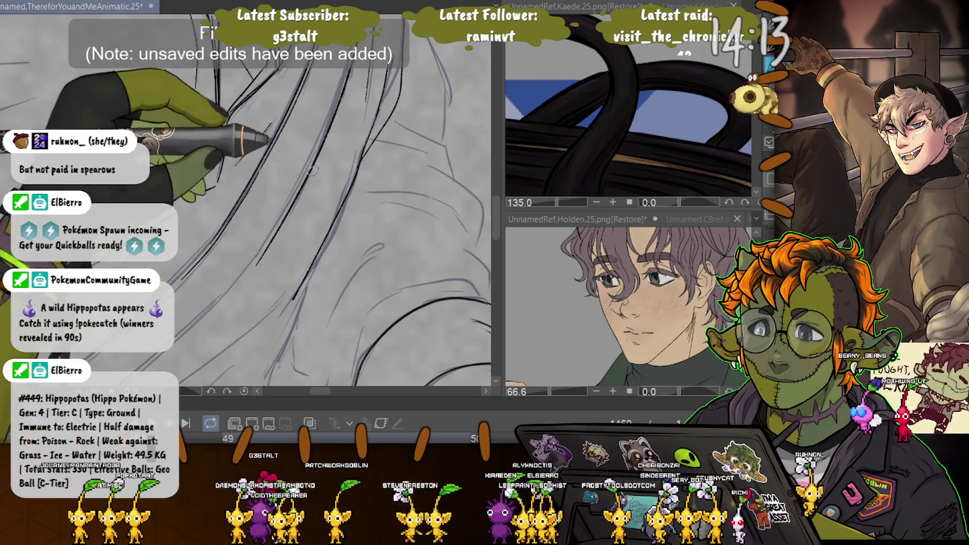
{"action": "scroll", "coordinate": [245, 202], "scroll_direction": "up", "scroll_amount": 3}
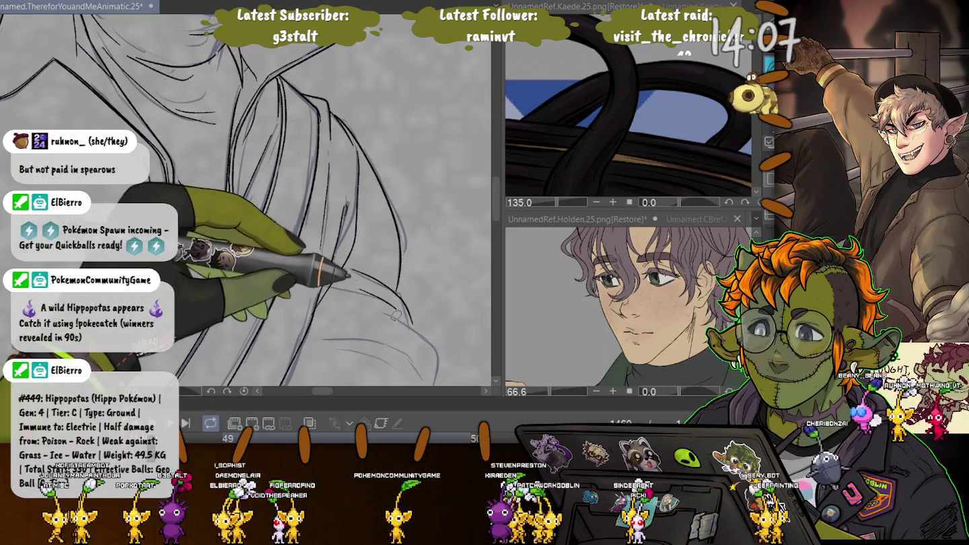
{"action": "left_click_drag", "start_coordinate": [346, 282], "coordinate": [296, 196]}
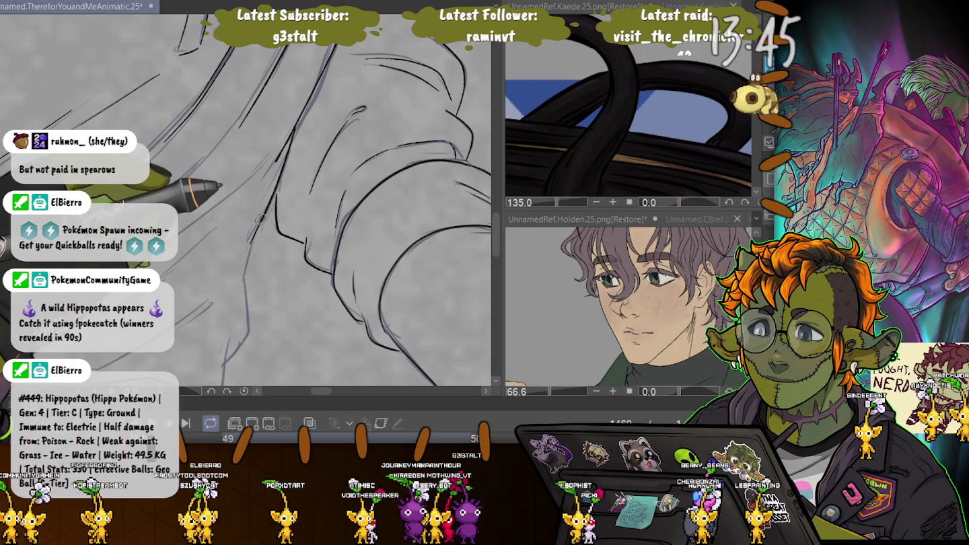
Step: Ink the sleeve's dark lower contour and a short faint guide stroke
{"action": "left_click_drag", "start_coordinate": [247, 334], "coordinate": [314, 198]}
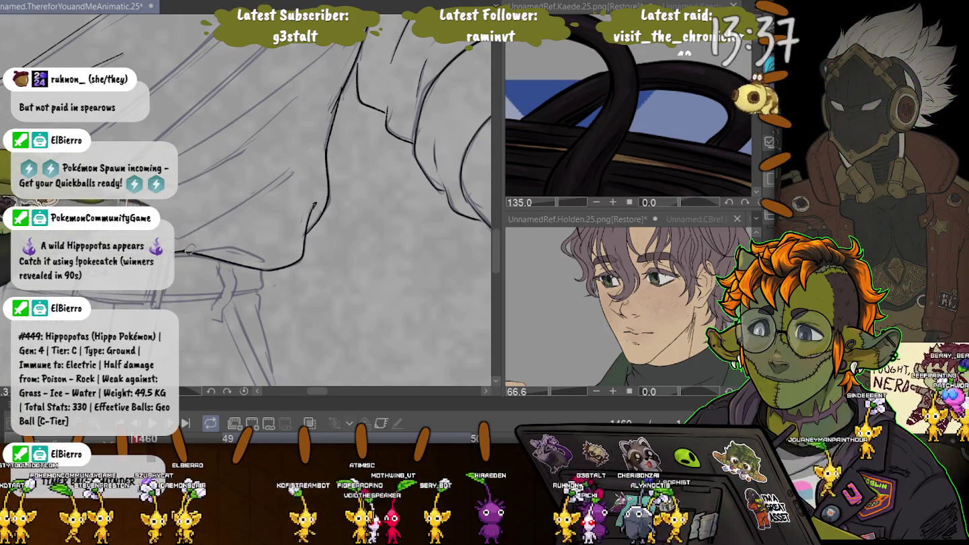
{"action": "left_click_drag", "start_coordinate": [195, 248], "coordinate": [263, 259]}
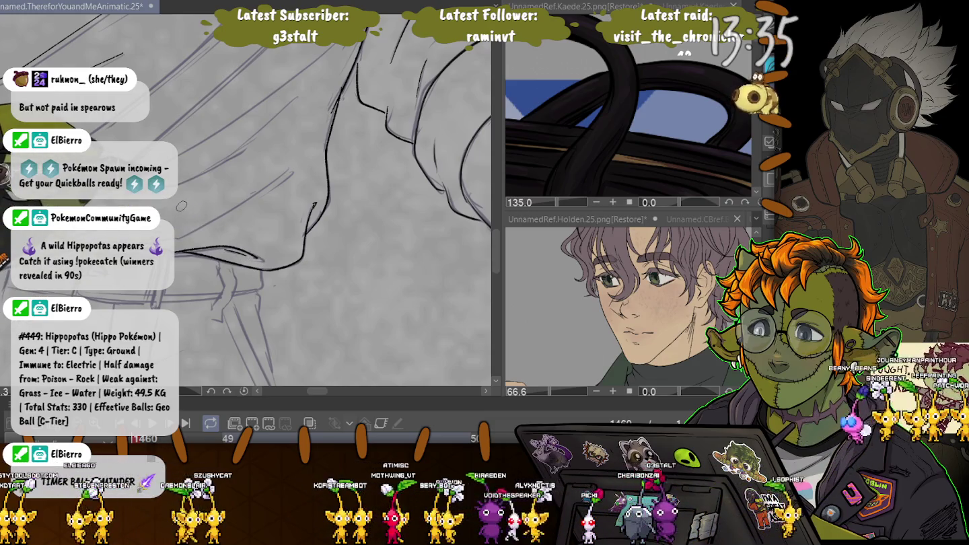
{"action": "mouse_move", "coordinate": [264, 190]}
{"action": "left_mouse_down"}
{"action": "mouse_move", "coordinate": [294, 166]}
{"action": "mouse_move", "coordinate": [222, 214]}
{"action": "left_mouse_up"}
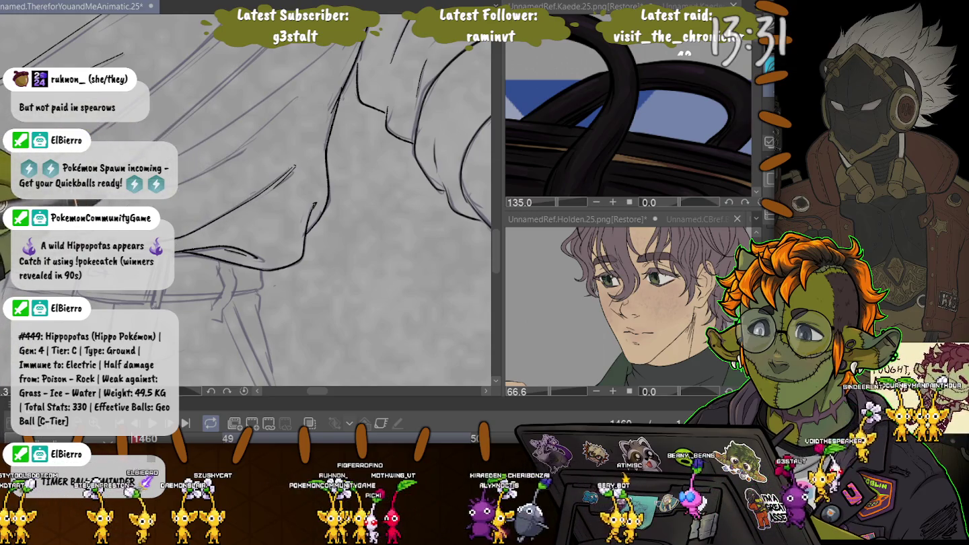
{"action": "left_click_drag", "start_coordinate": [232, 185], "coordinate": [343, 237]}
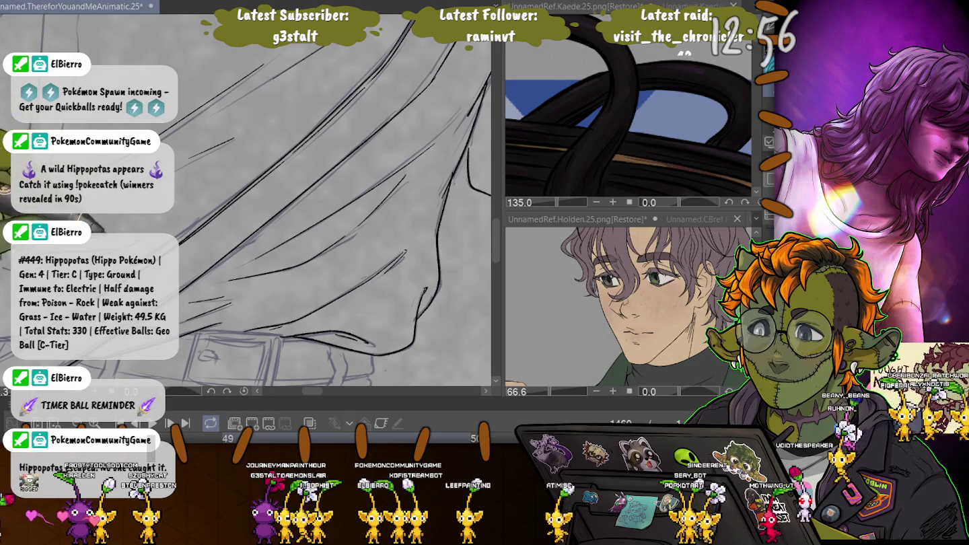
Step: Extend the long diagonal strap line down-left toward the sketched buckle
{"action": "scroll", "coordinate": [302, 216], "scroll_direction": "down", "scroll_amount": 3}
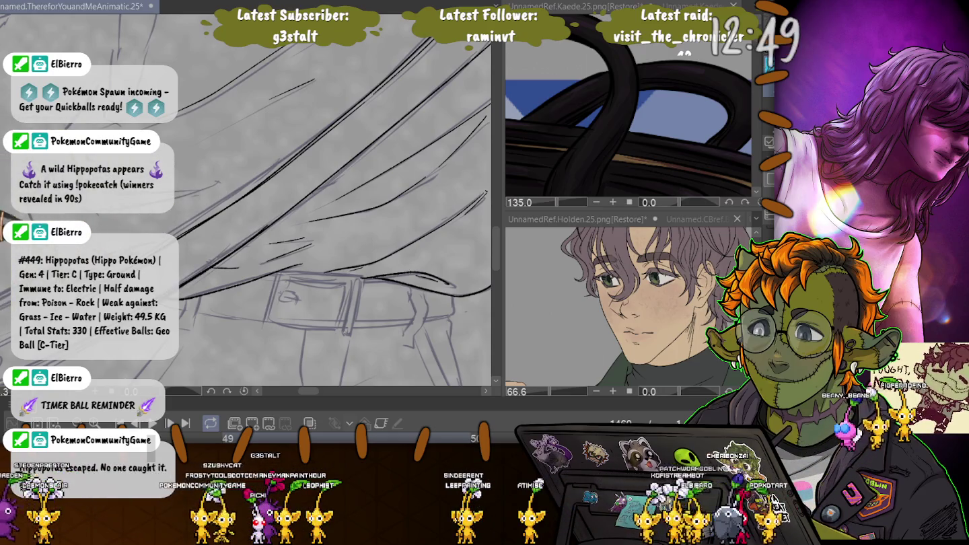
{"action": "scroll", "coordinate": [290, 229], "scroll_direction": "up", "scroll_amount": 2}
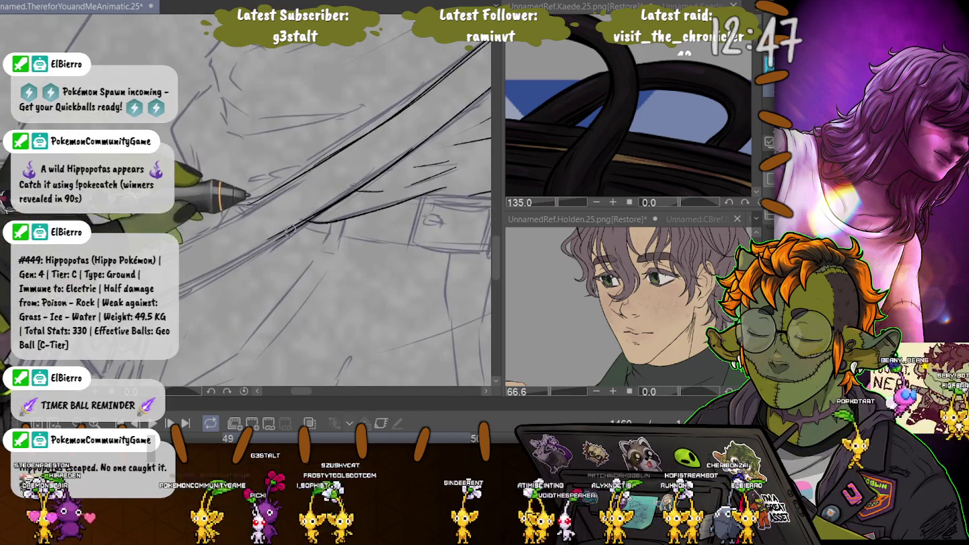
{"action": "left_click_drag", "start_coordinate": [178, 289], "coordinate": [304, 221]}
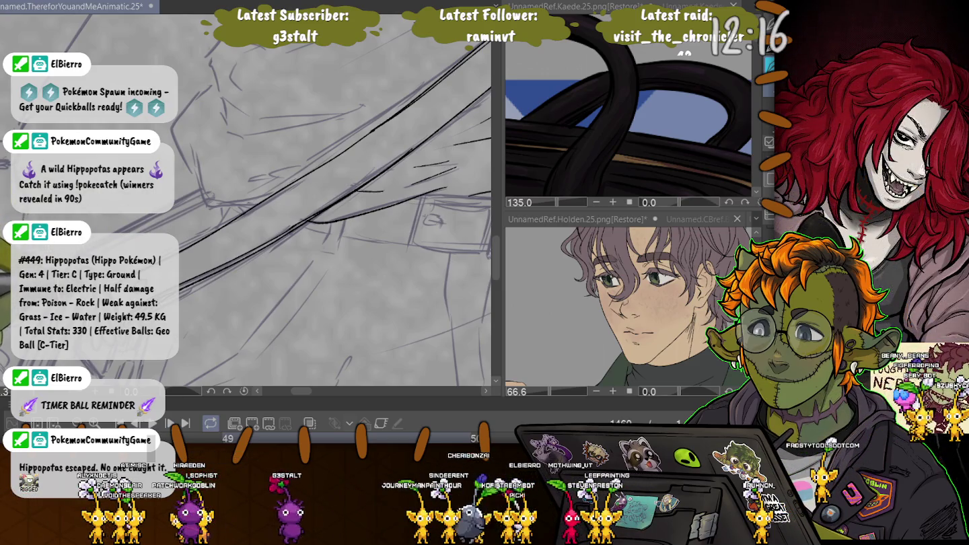
{"action": "scroll", "coordinate": [330, 212], "scroll_direction": "left", "scroll_amount": 3}
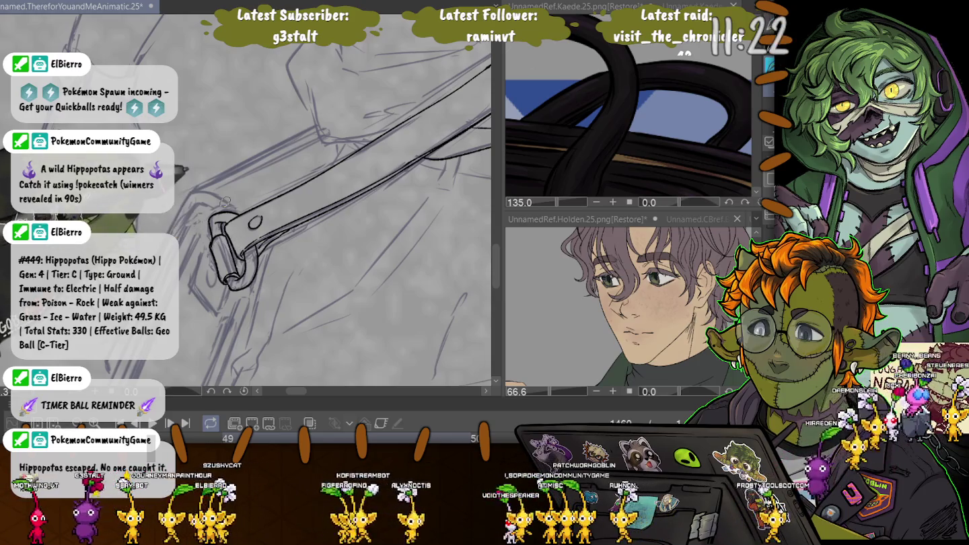
{"action": "left_click_drag", "start_coordinate": [235, 256], "coordinate": [310, 189]}
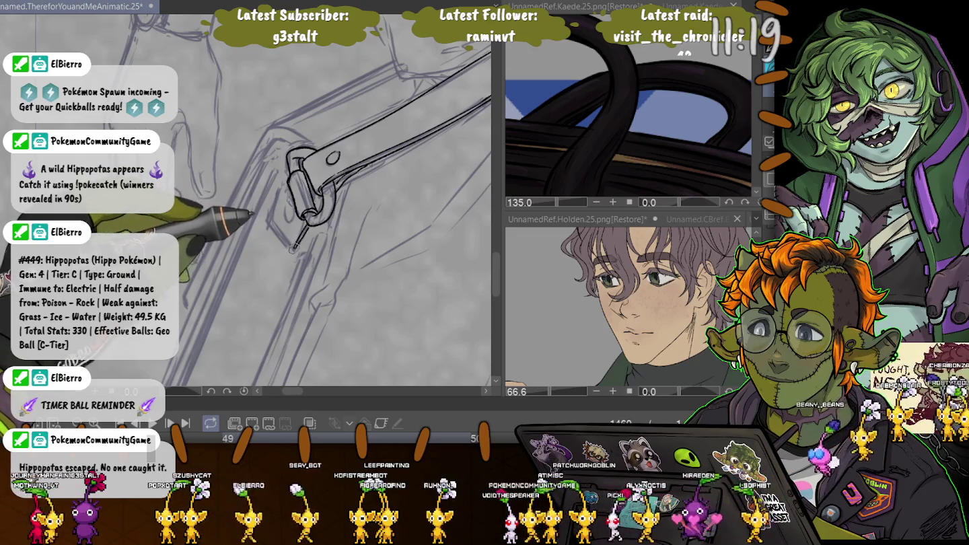
Step: Ink a short buckle line and extend the long diagonal strap line downward
{"action": "left_click_drag", "start_coordinate": [289, 247], "coordinate": [277, 229]}
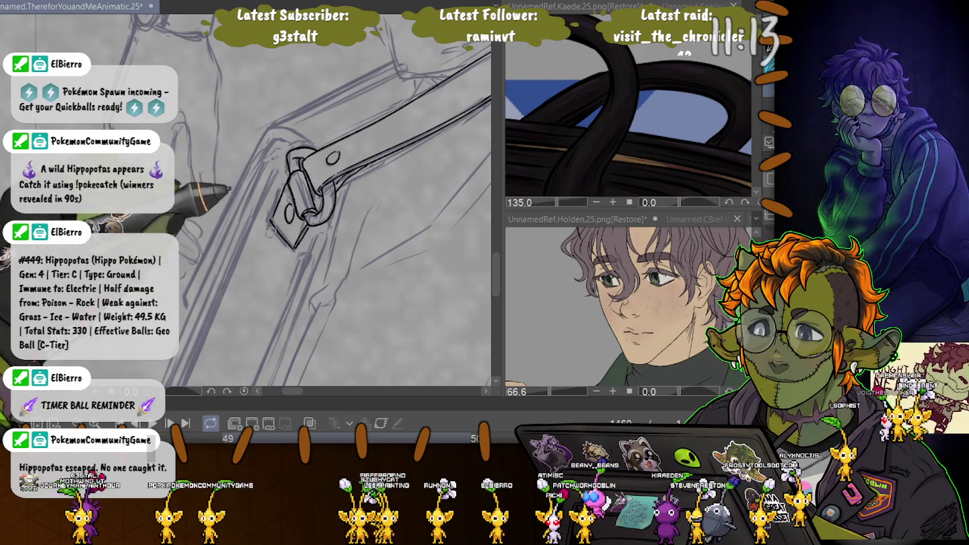
{"action": "mouse_move", "coordinate": [310, 235]}
{"action": "left_mouse_down"}
{"action": "mouse_move", "coordinate": [343, 115]}
{"action": "mouse_move", "coordinate": [273, 301]}
{"action": "left_mouse_up"}
{"action": "left_click_drag", "start_coordinate": [248, 367], "coordinate": [334, 194]}
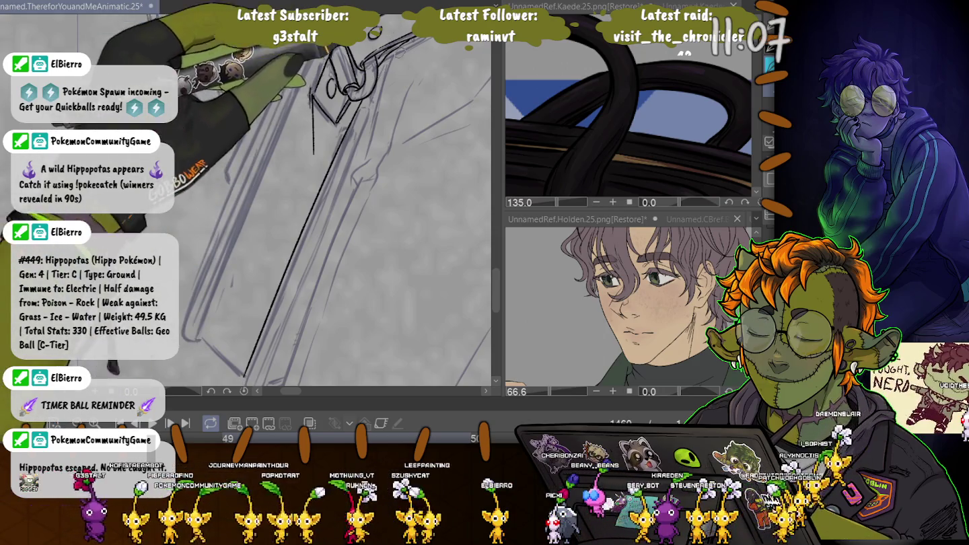
{"action": "left_click_drag", "start_coordinate": [303, 202], "coordinate": [337, 188]}
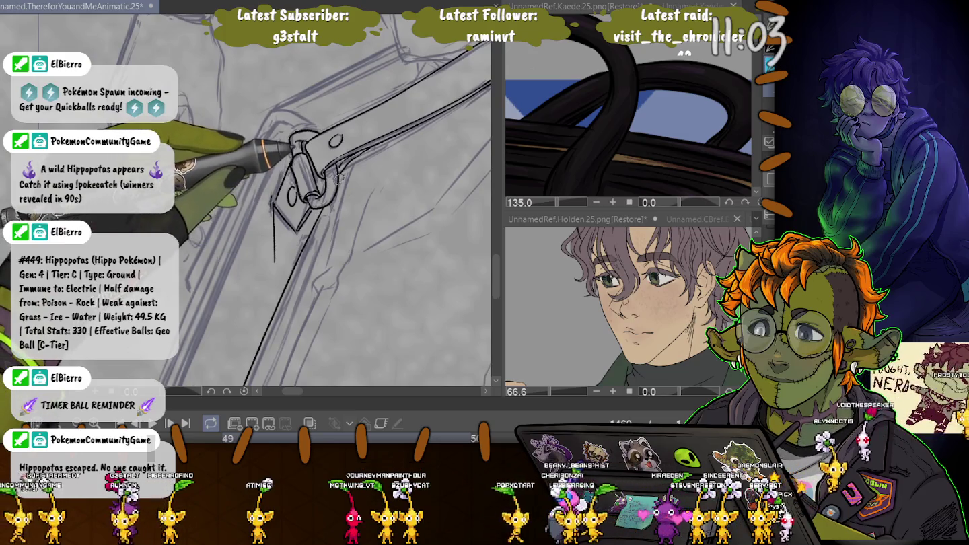
{"action": "mouse_move", "coordinate": [219, 246]}
{"action": "left_mouse_down"}
{"action": "mouse_move", "coordinate": [308, 148]}
{"action": "mouse_move", "coordinate": [241, 316]}
{"action": "left_mouse_up"}
Step: Redraw the strap's parallel edge, square off its end corner, and darken its left edge
{"action": "key", "text": "ctrl+z"}
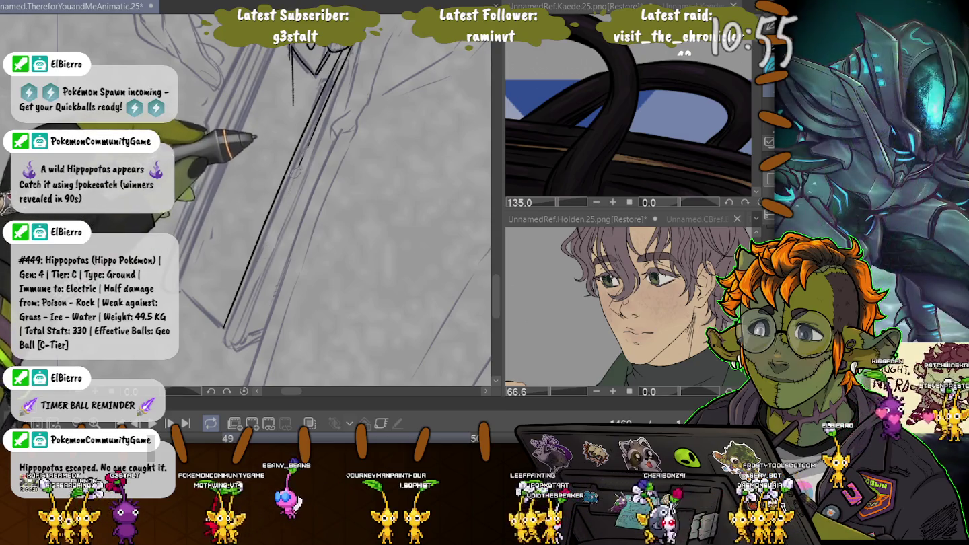
{"action": "left_click_drag", "start_coordinate": [316, 131], "coordinate": [248, 288]}
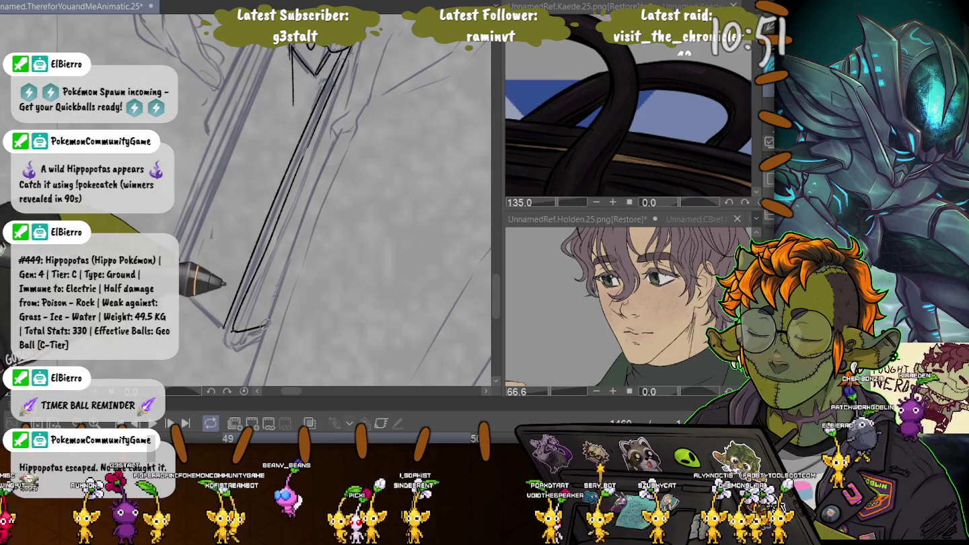
{"action": "left_click_drag", "start_coordinate": [233, 330], "coordinate": [261, 327]}
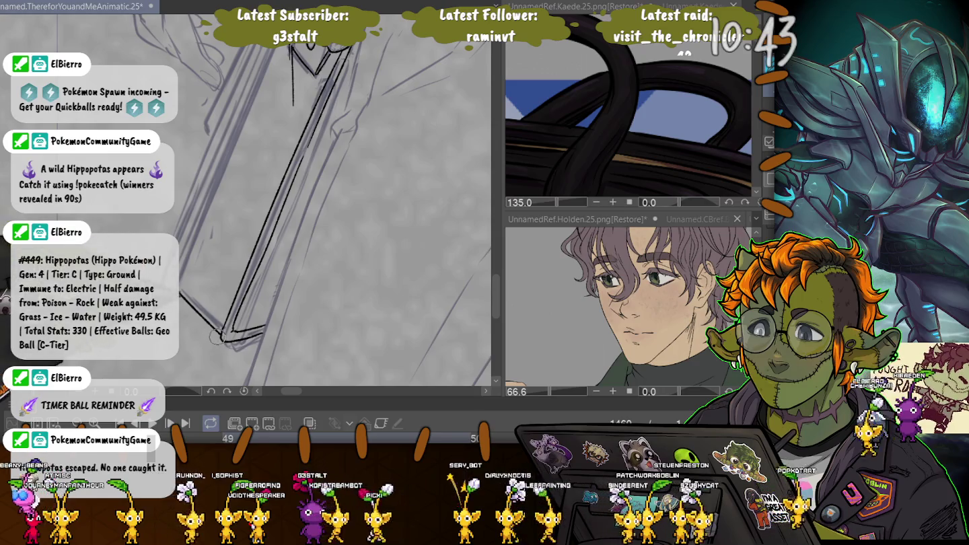
{"action": "left_click_drag", "start_coordinate": [180, 291], "coordinate": [220, 331]}
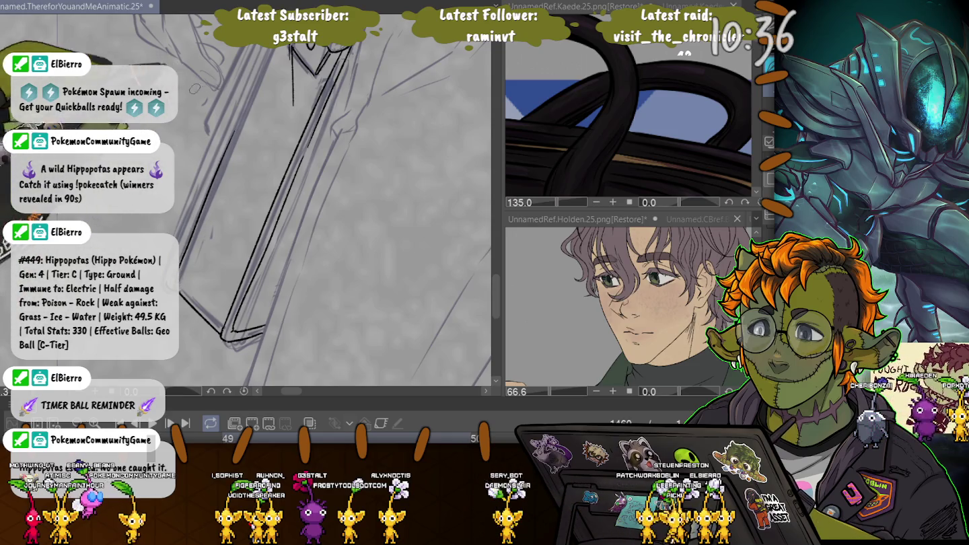
{"action": "scroll", "coordinate": [323, 202], "scroll_direction": "up", "scroll_amount": 3}
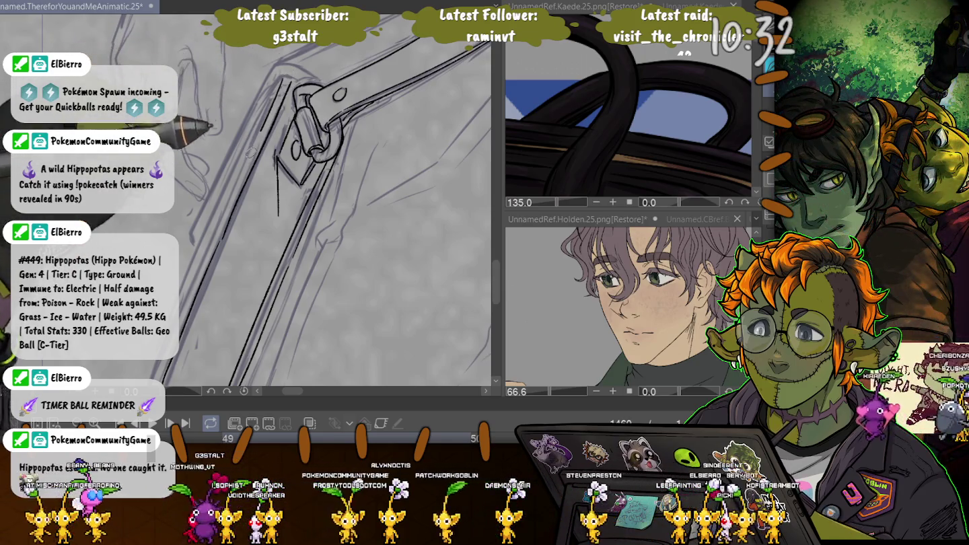
{"action": "scroll", "coordinate": [283, 78], "scroll_direction": "down", "scroll_amount": 3}
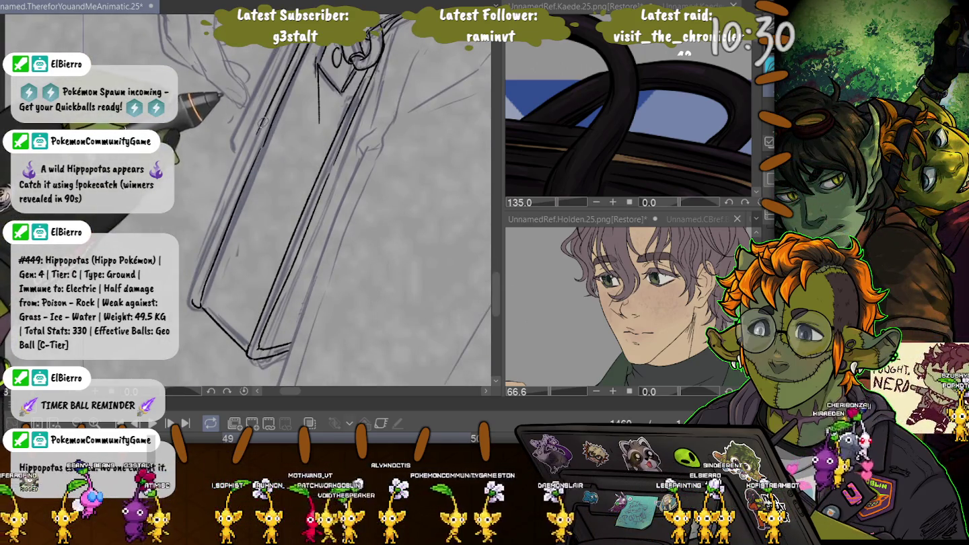
{"action": "left_click_drag", "start_coordinate": [259, 132], "coordinate": [196, 277]}
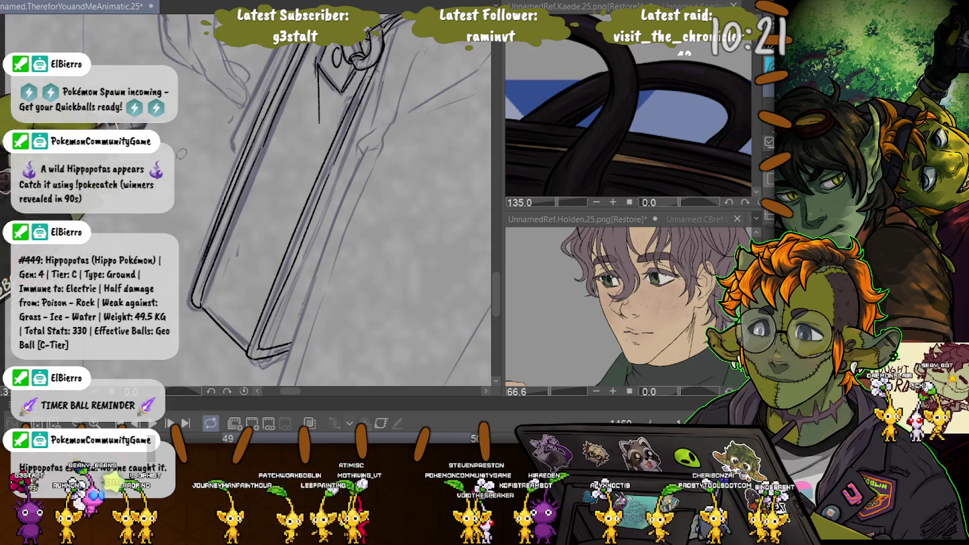
{"action": "left_click_drag", "start_coordinate": [189, 157], "coordinate": [189, 266]}
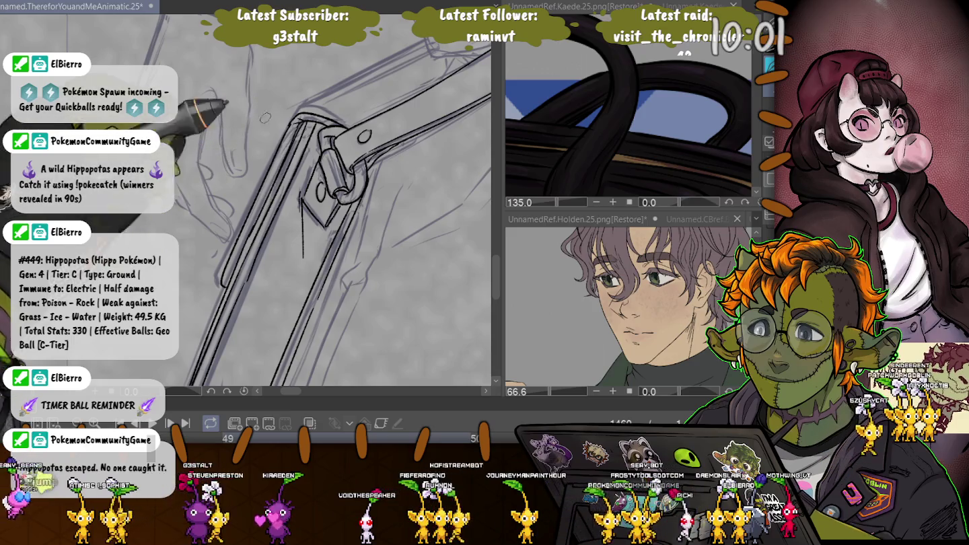
Step: Ink the strap line, a curving line and a short stroke over the sketch
{"action": "scroll", "coordinate": [261, 191], "scroll_direction": "up", "scroll_amount": 2}
{"action": "scroll", "coordinate": [276, 212], "scroll_direction": "up", "scroll_amount": 3}
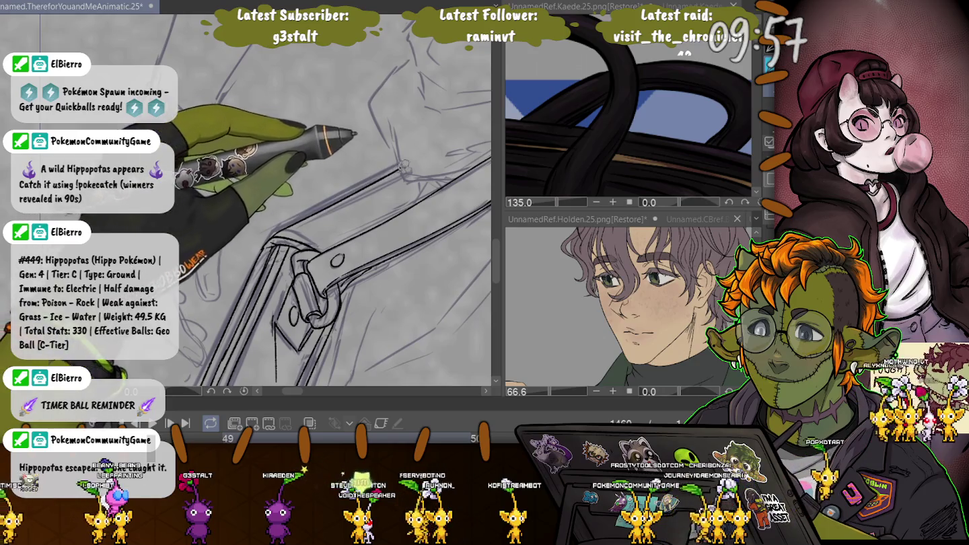
{"action": "scroll", "coordinate": [309, 202], "scroll_direction": "up", "scroll_amount": 2}
{"action": "scroll", "coordinate": [309, 202], "scroll_direction": "right", "scroll_amount": 2}
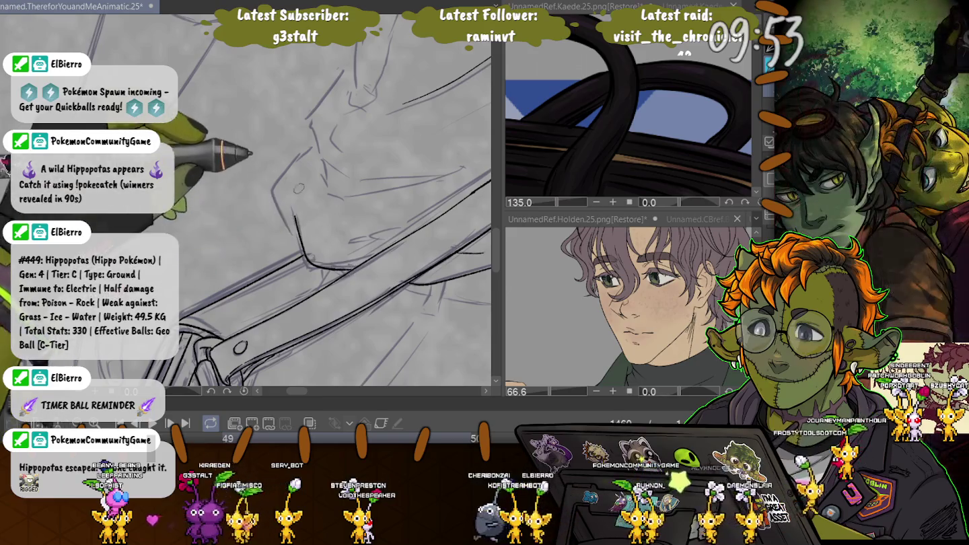
{"action": "left_click_drag", "start_coordinate": [357, 239], "coordinate": [397, 233]}
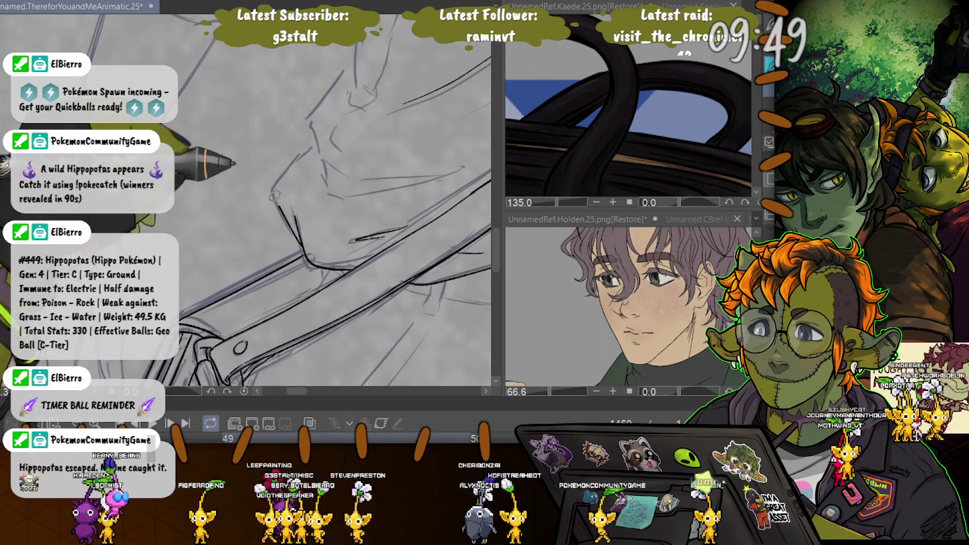
{"action": "left_click_drag", "start_coordinate": [352, 63], "coordinate": [314, 143]}
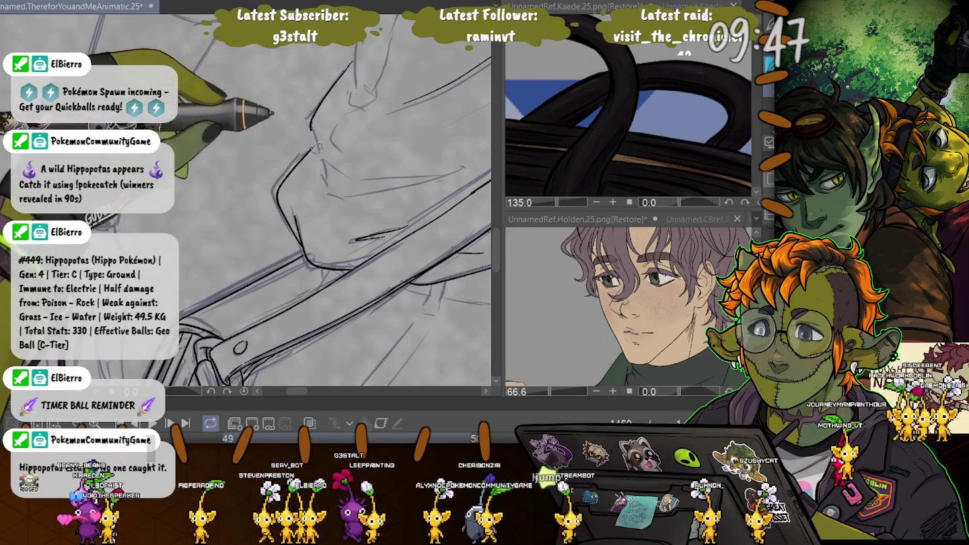
{"action": "left_click_drag", "start_coordinate": [323, 177], "coordinate": [333, 190]}
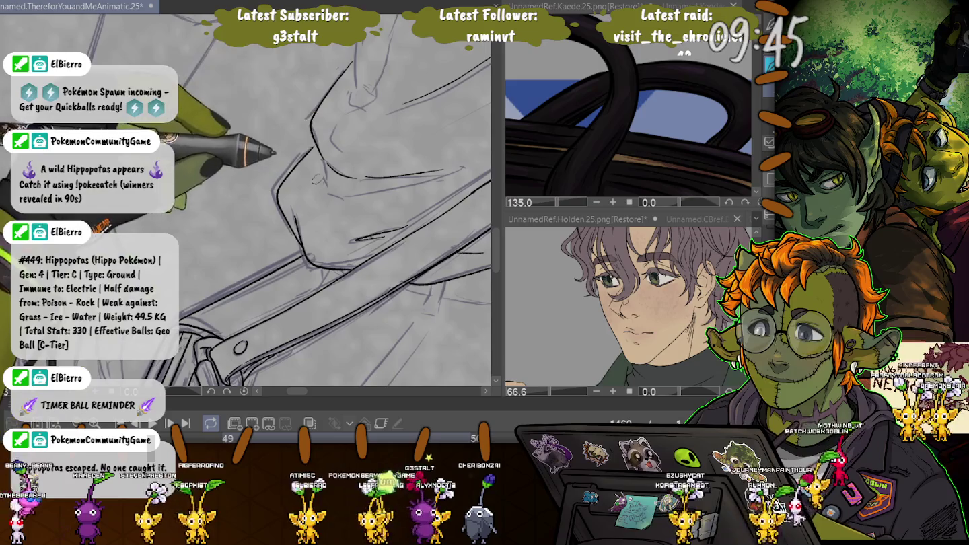
Step: Ink two short vertical fold lines on the clothing
{"action": "left_click_drag", "start_coordinate": [288, 156], "coordinate": [247, 216]}
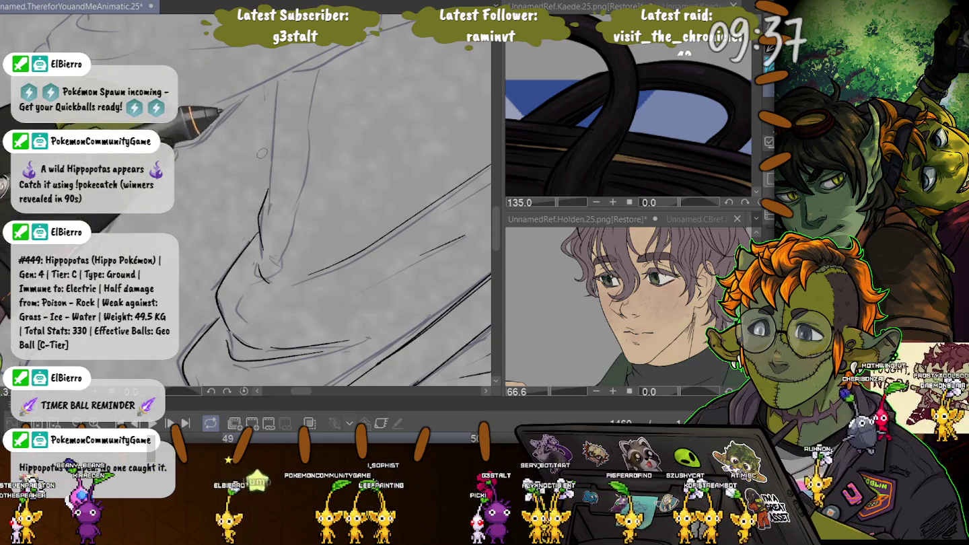
{"action": "left_click_drag", "start_coordinate": [277, 77], "coordinate": [276, 114]}
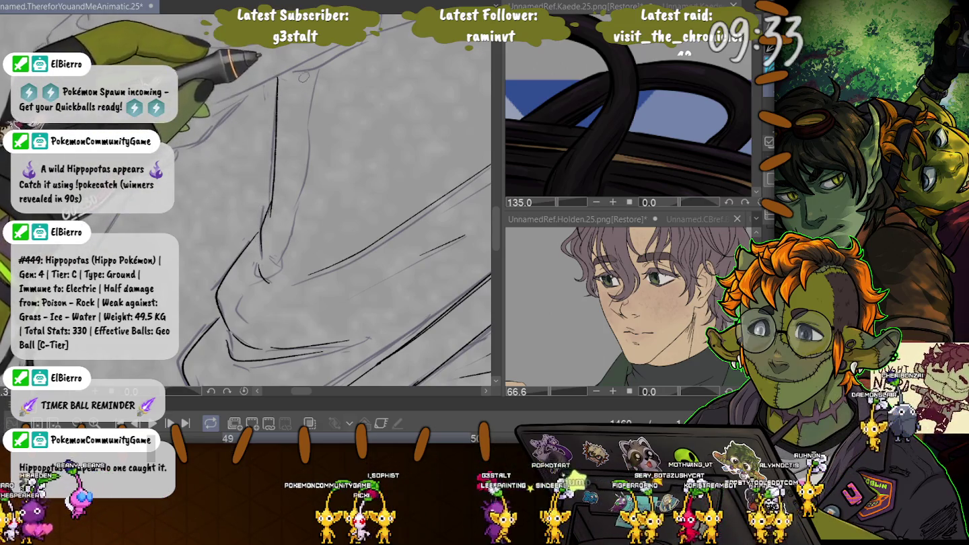
{"action": "left_click_drag", "start_coordinate": [300, 71], "coordinate": [305, 108]}
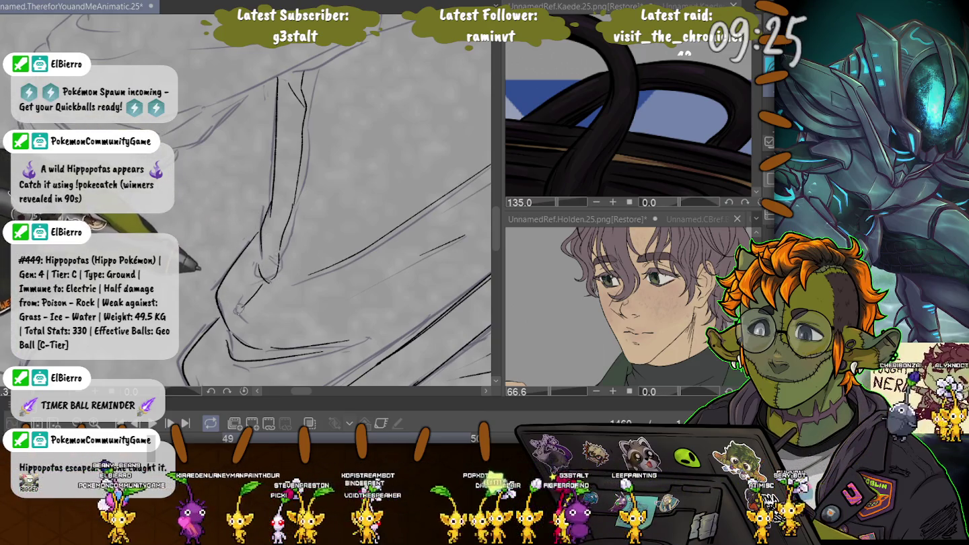
{"action": "left_click_drag", "start_coordinate": [199, 285], "coordinate": [195, 204]}
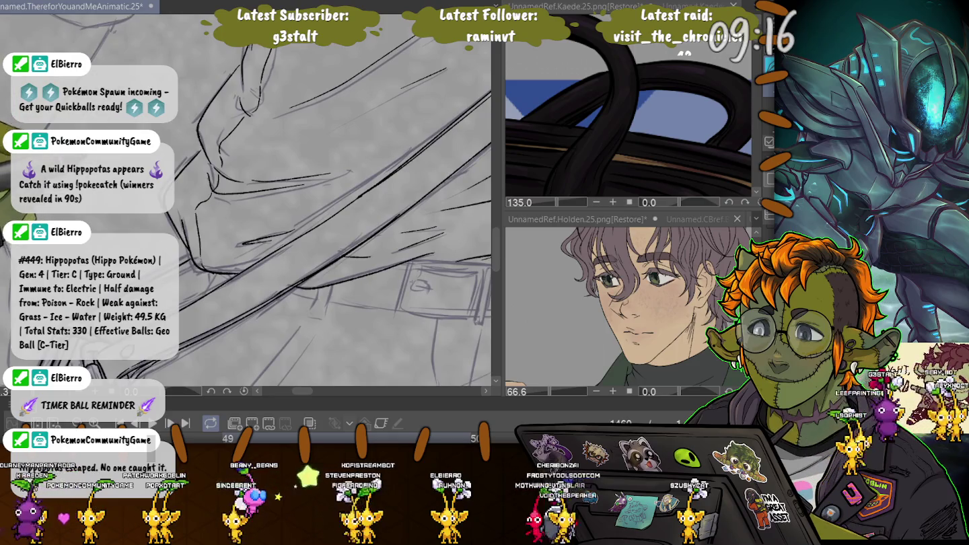
{"action": "left_click_drag", "start_coordinate": [192, 220], "coordinate": [199, 264]}
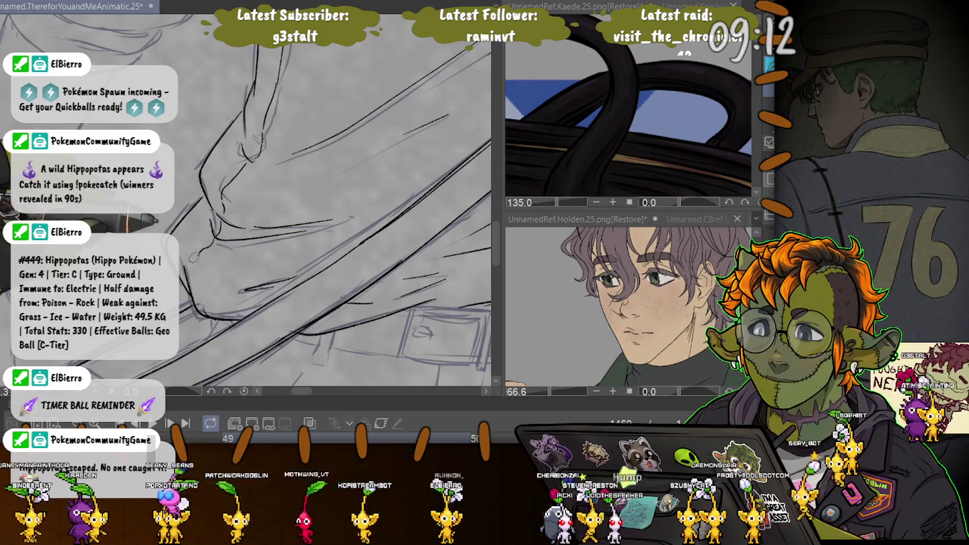
{"action": "mouse_move", "coordinate": [199, 267]}
{"action": "left_mouse_down"}
{"action": "mouse_move", "coordinate": [258, 276]}
{"action": "mouse_move", "coordinate": [257, 288]}
{"action": "left_mouse_up"}
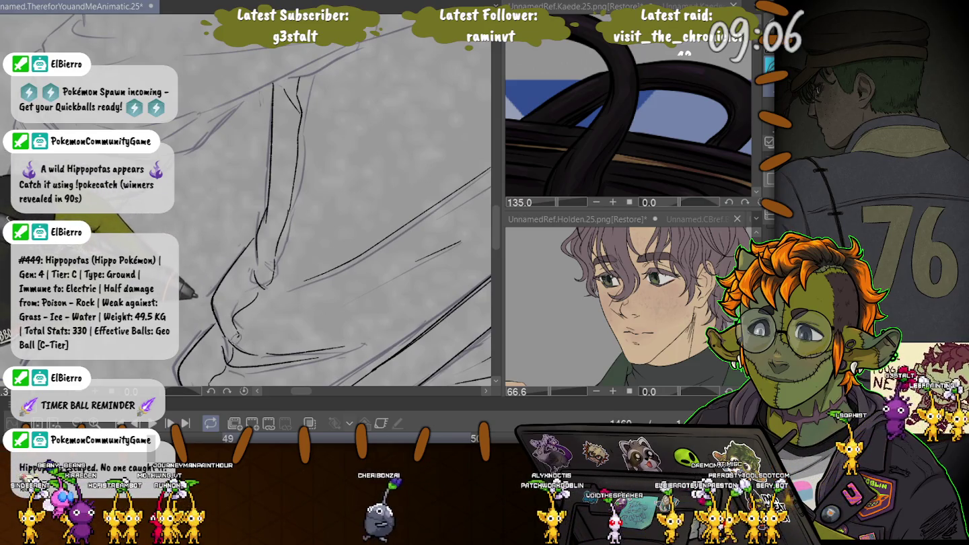
{"action": "mouse_move", "coordinate": [230, 302]}
{"action": "left_mouse_down"}
{"action": "mouse_move", "coordinate": [332, 183]}
{"action": "mouse_move", "coordinate": [416, 148]}
{"action": "left_mouse_up"}
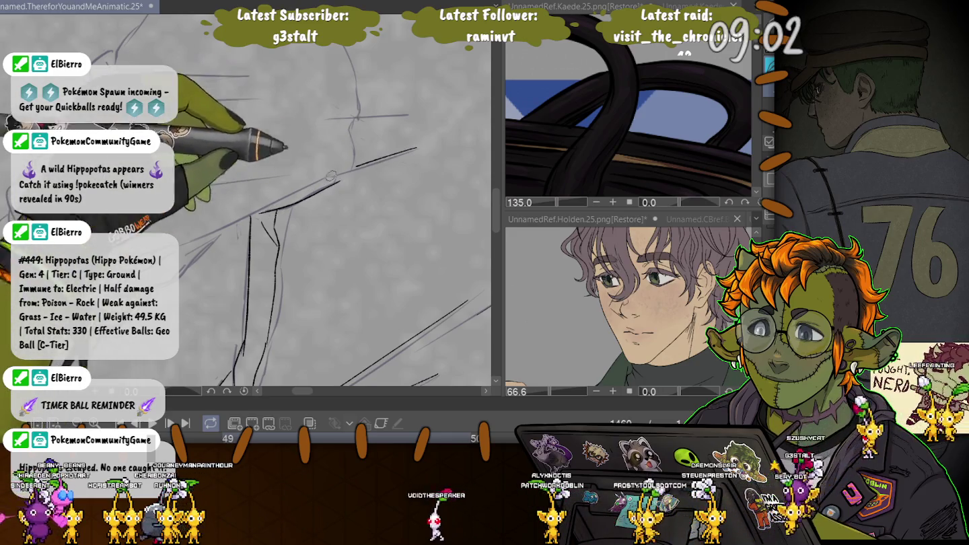
Step: Ink the faint horizontal line, the long curve and a line near the shoulder
{"action": "left_click_drag", "start_coordinate": [407, 113], "coordinate": [328, 119]}
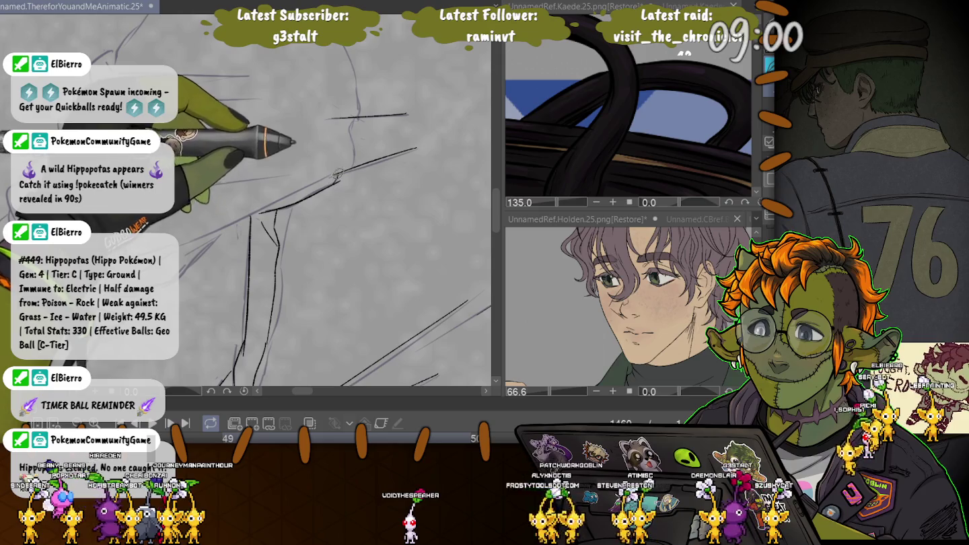
{"action": "left_click_drag", "start_coordinate": [337, 168], "coordinate": [323, 303]}
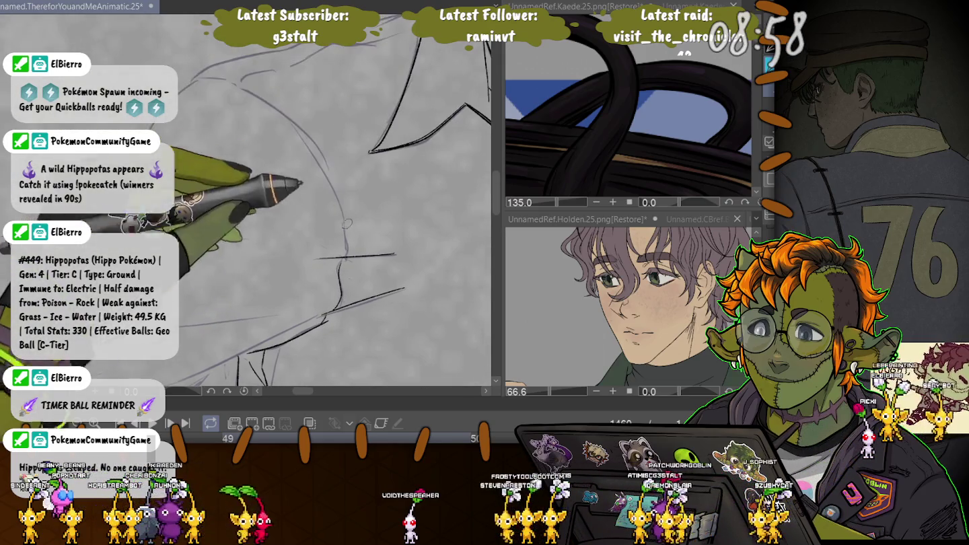
{"action": "mouse_move", "coordinate": [347, 248]}
{"action": "left_mouse_down"}
{"action": "mouse_move", "coordinate": [190, 63]}
{"action": "mouse_move", "coordinate": [175, 137]}
{"action": "left_mouse_up"}
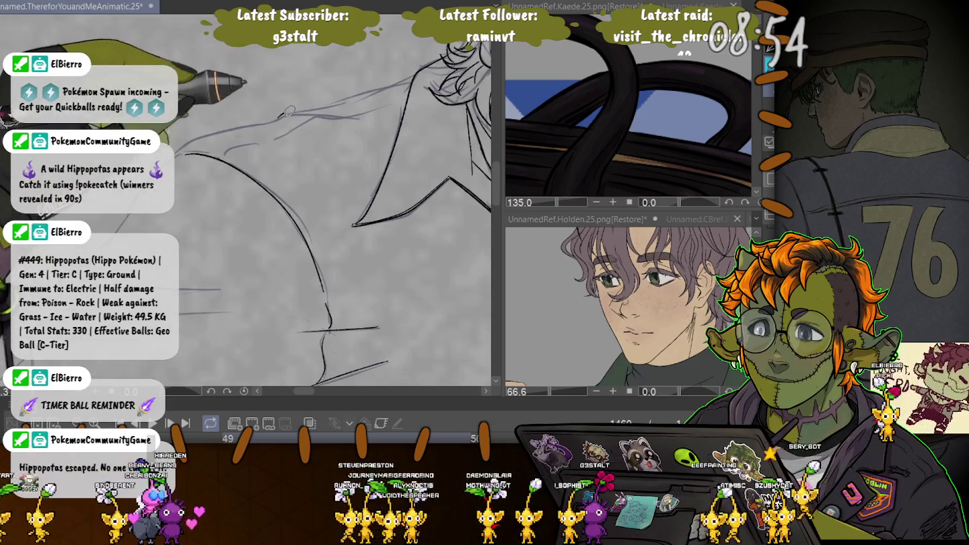
{"action": "left_click_drag", "start_coordinate": [278, 111], "coordinate": [369, 120]}
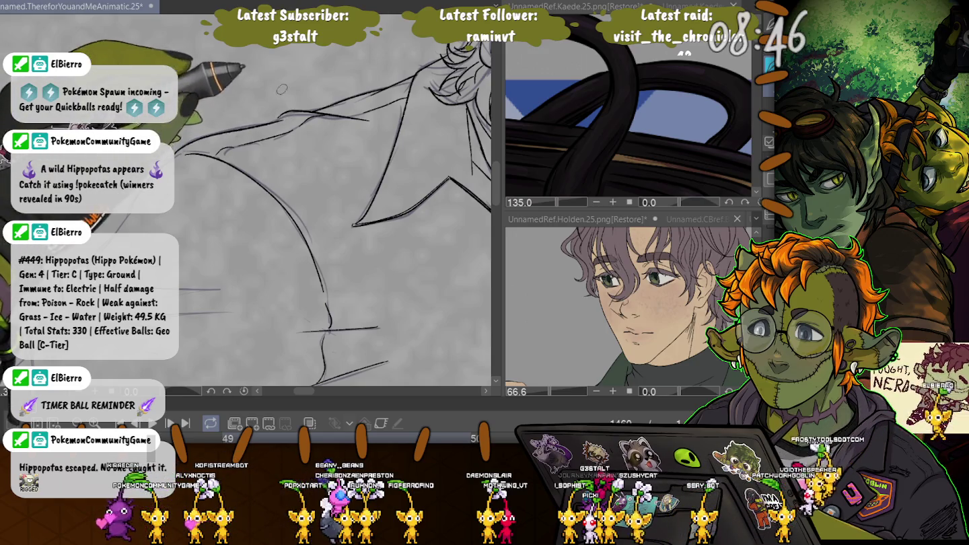
{"action": "key", "text": "Right"}
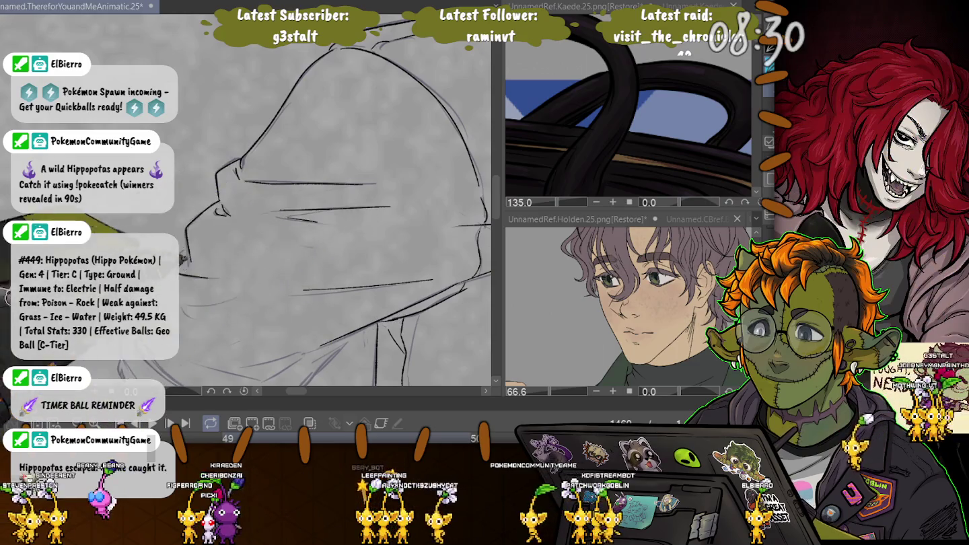
Step: Ink a short scarf stroke, the scarf's lower curve and the left-side fold lines
{"action": "left_click_drag", "start_coordinate": [354, 276], "coordinate": [329, 216]}
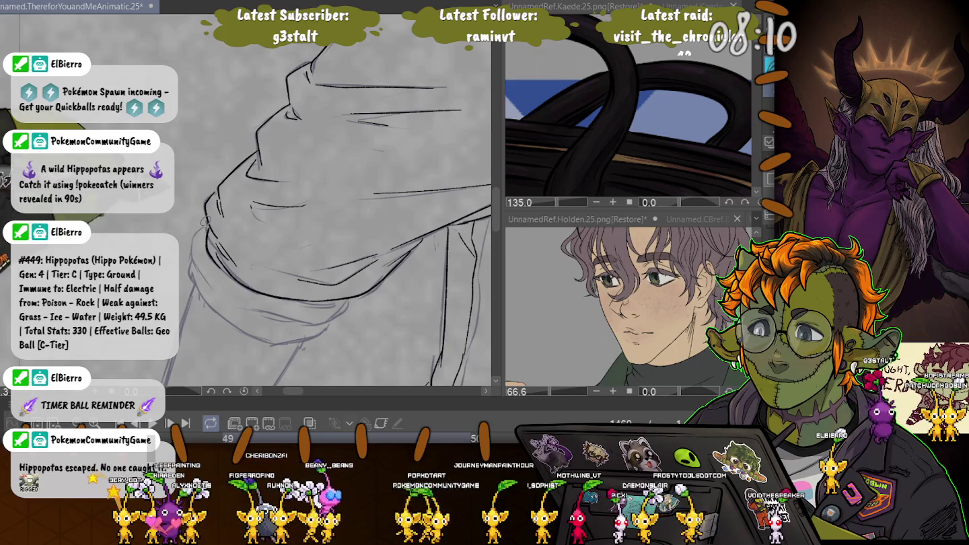
{"action": "mouse_move", "coordinate": [199, 294]}
{"action": "left_mouse_down"}
{"action": "mouse_move", "coordinate": [205, 312]}
{"action": "mouse_move", "coordinate": [330, 319]}
{"action": "left_mouse_up"}
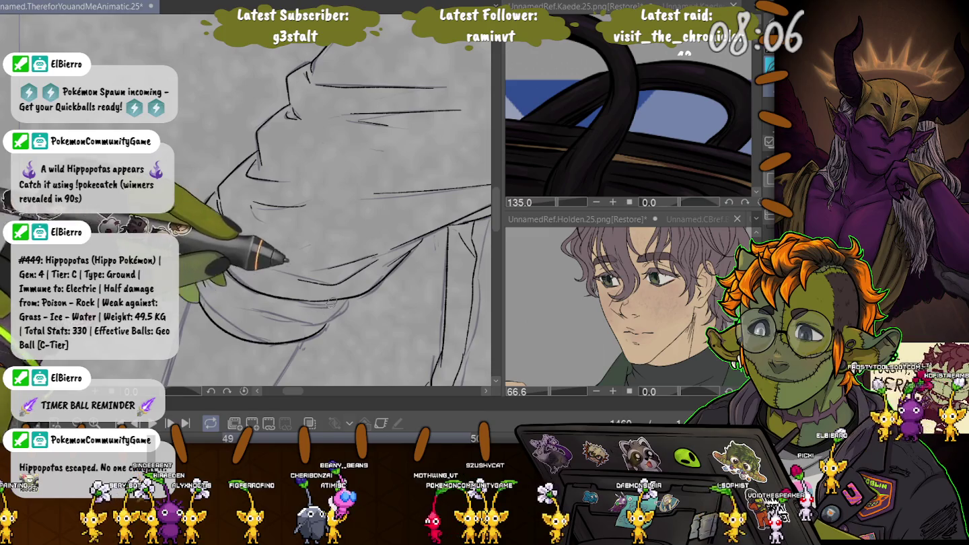
{"action": "left_click_drag", "start_coordinate": [222, 269], "coordinate": [316, 301]}
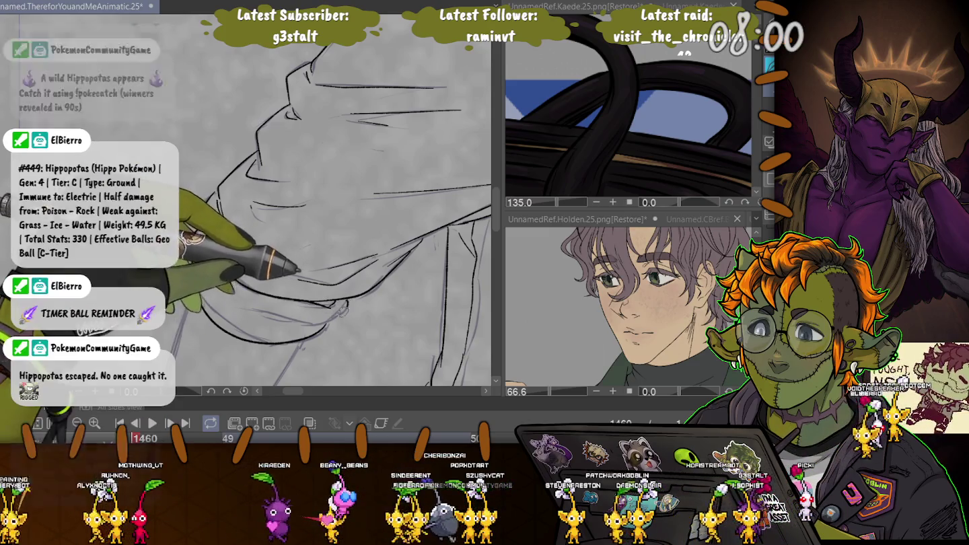
{"action": "left_click_drag", "start_coordinate": [191, 266], "coordinate": [246, 290]}
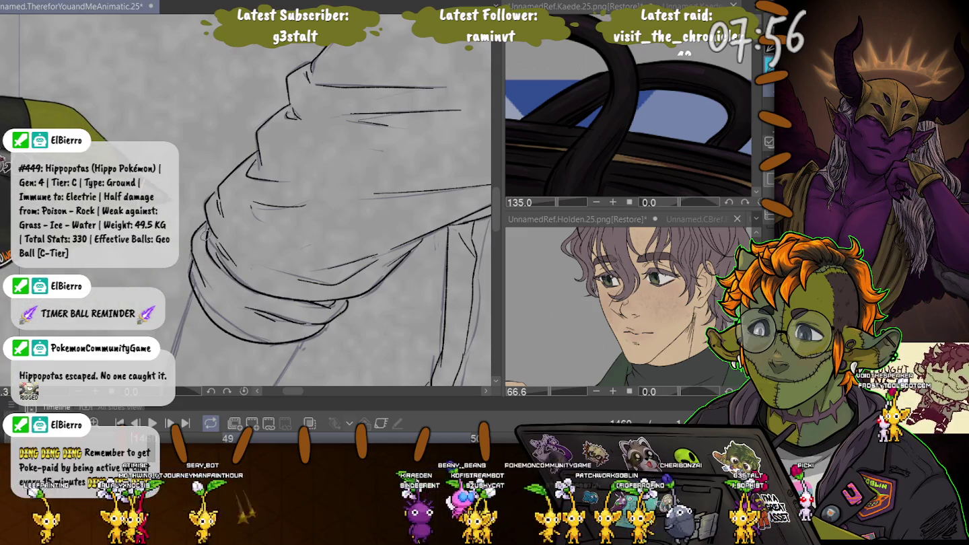
Step: Ink the forearm line down toward the wrist and the forearm's left edge
{"action": "scroll", "coordinate": [327, 213], "scroll_direction": "down", "scroll_amount": 10}
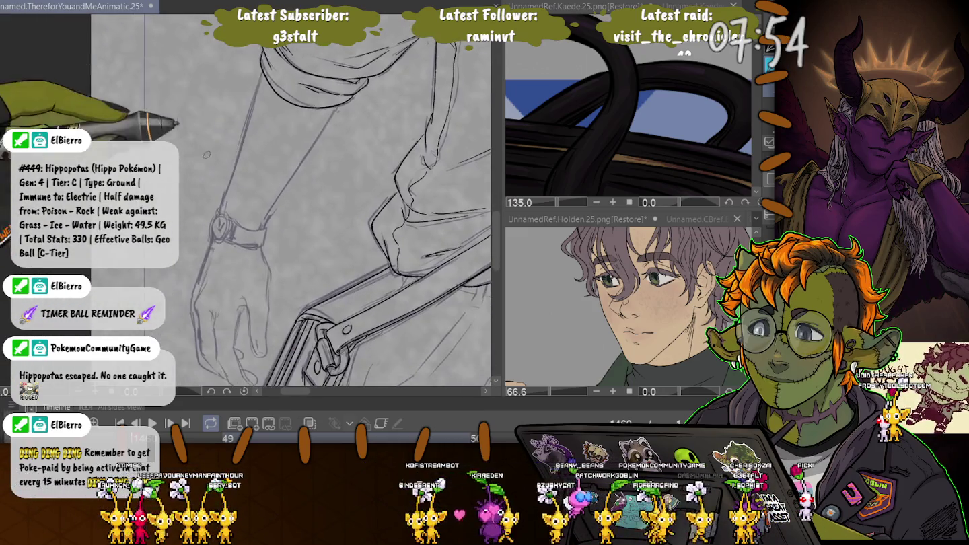
{"action": "scroll", "coordinate": [289, 162], "scroll_direction": "up", "scroll_amount": 3}
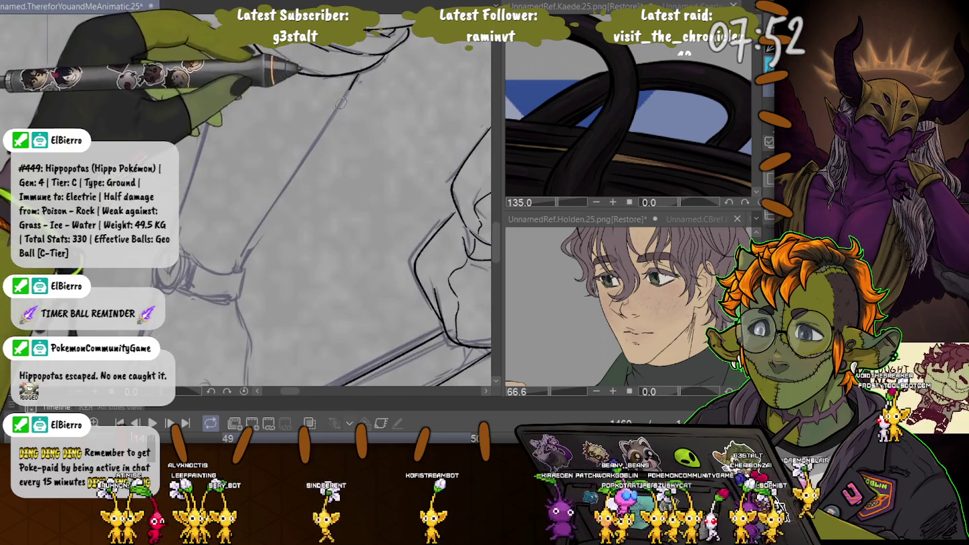
{"action": "left_click_drag", "start_coordinate": [284, 191], "coordinate": [239, 269]}
{"action": "left_click_drag", "start_coordinate": [196, 169], "coordinate": [222, 76]}
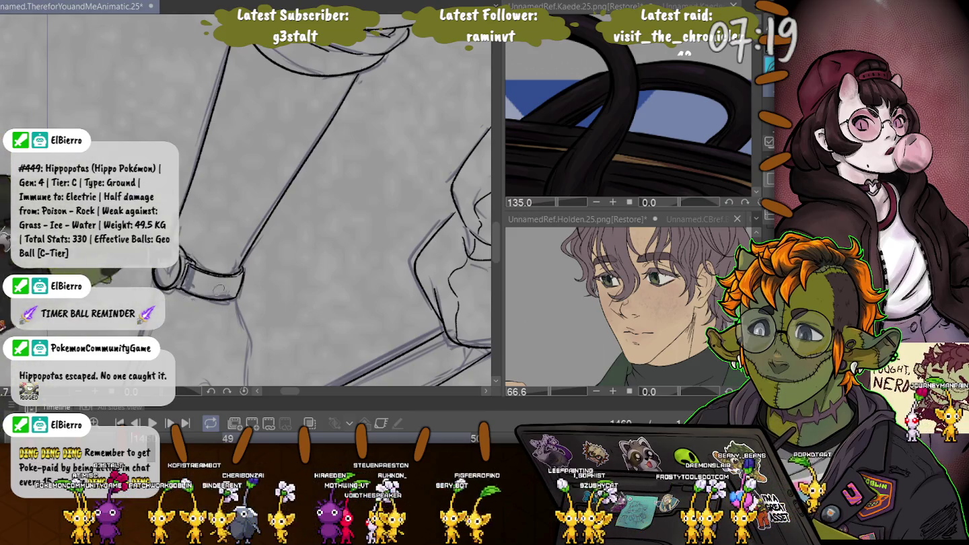
Step: Draw a hand inside the wristwatch face
{"action": "scroll", "coordinate": [276, 290], "scroll_direction": "down", "scroll_amount": 3}
{"action": "scroll", "coordinate": [276, 291], "scroll_direction": "up", "scroll_amount": 3}
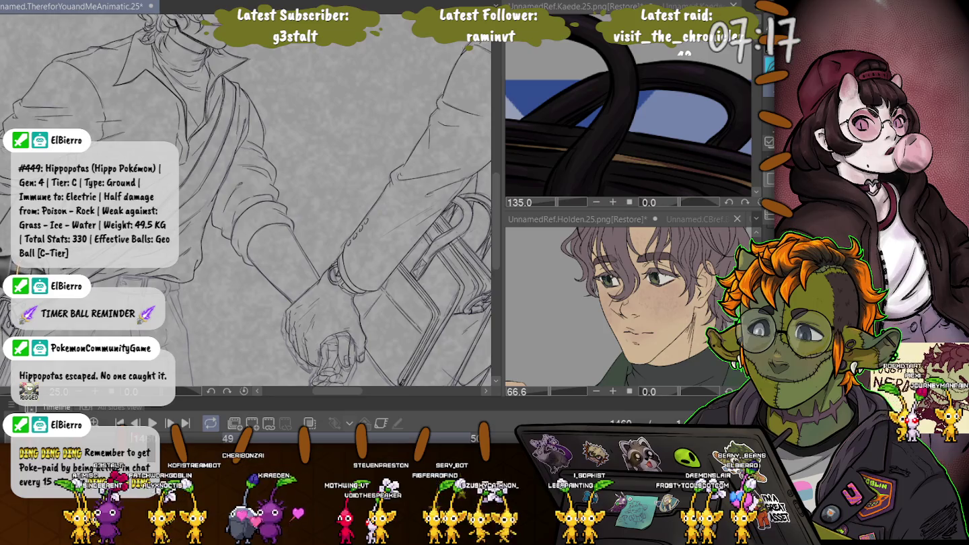
{"action": "scroll", "coordinate": [276, 208], "scroll_direction": "up", "scroll_amount": 2}
{"action": "scroll", "coordinate": [276, 209], "scroll_direction": "up", "scroll_amount": 2}
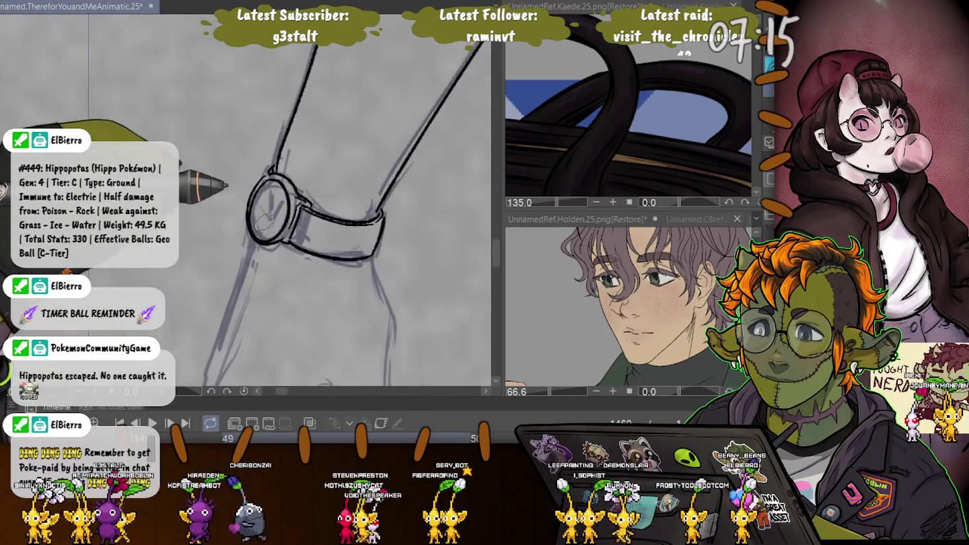
{"action": "scroll", "coordinate": [276, 209], "scroll_direction": "up", "scroll_amount": 1}
{"action": "mouse_move", "coordinate": [286, 207]}
{"action": "left_mouse_down"}
{"action": "mouse_move", "coordinate": [267, 217]}
{"action": "mouse_move", "coordinate": [264, 196]}
{"action": "left_mouse_up"}
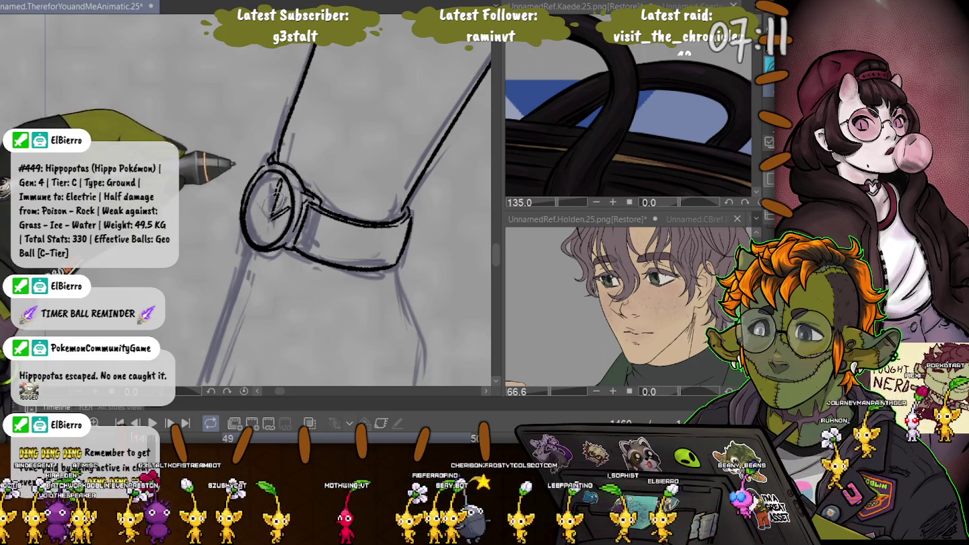
Step: Ink a line down the edge of the hand below the watch
{"action": "scroll", "coordinate": [268, 201], "scroll_direction": "down", "scroll_amount": 2}
{"action": "scroll", "coordinate": [276, 236], "scroll_direction": "down", "scroll_amount": 2}
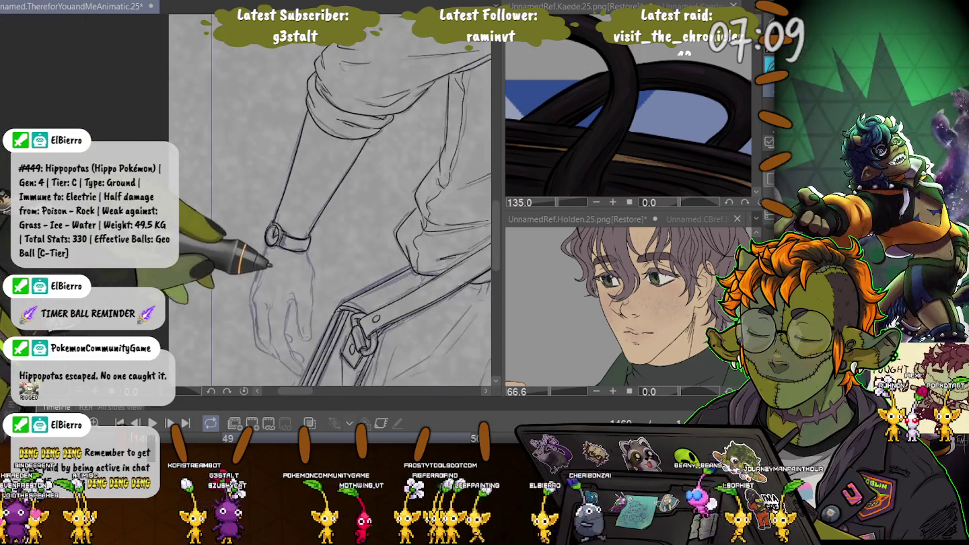
{"action": "scroll", "coordinate": [289, 282], "scroll_direction": "down", "scroll_amount": 2}
{"action": "scroll", "coordinate": [307, 323], "scroll_direction": "up", "scroll_amount": 1}
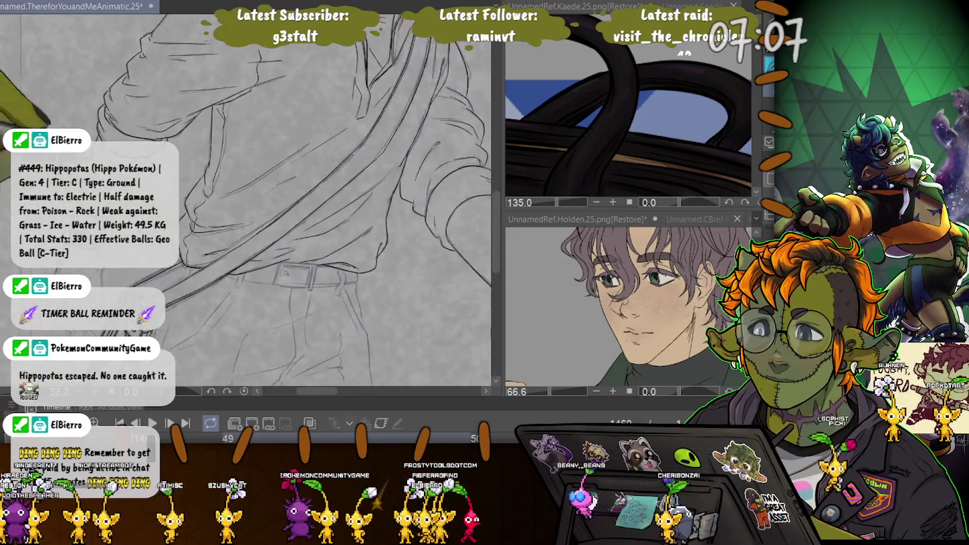
{"action": "scroll", "coordinate": [307, 324], "scroll_direction": "up", "scroll_amount": 2}
{"action": "scroll", "coordinate": [306, 324], "scroll_direction": "up", "scroll_amount": 2}
{"action": "scroll", "coordinate": [307, 269], "scroll_direction": "up", "scroll_amount": 1}
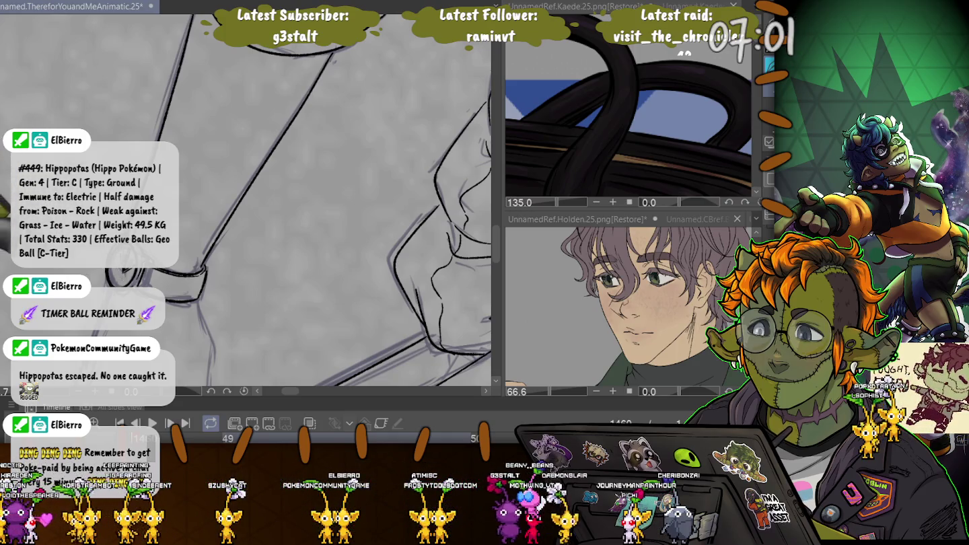
{"action": "scroll", "coordinate": [237, 196], "scroll_direction": "down", "scroll_amount": 2}
{"action": "scroll", "coordinate": [237, 195], "scroll_direction": "down", "scroll_amount": 1}
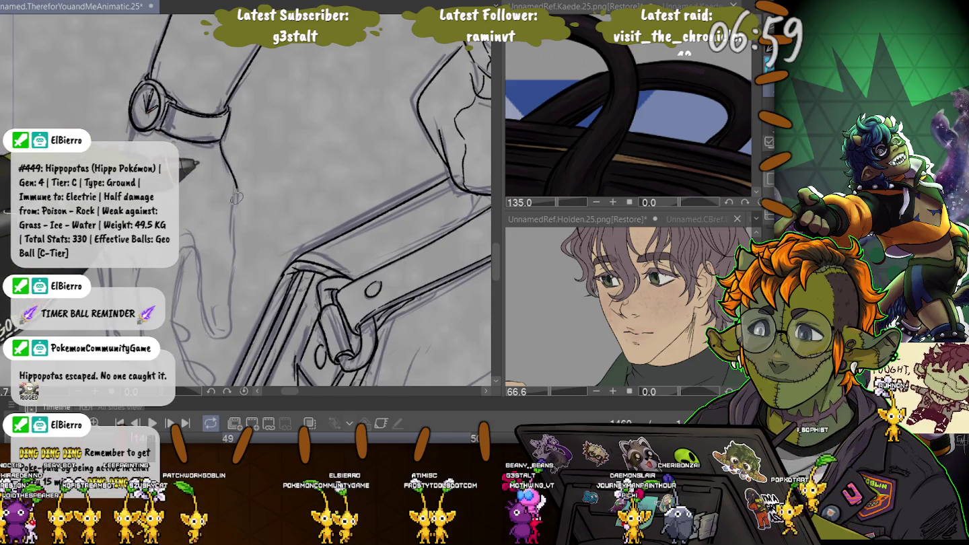
{"action": "mouse_move", "coordinate": [232, 242]}
{"action": "left_mouse_down"}
{"action": "mouse_move", "coordinate": [220, 336]}
{"action": "mouse_move", "coordinate": [202, 279]}
{"action": "left_mouse_up"}
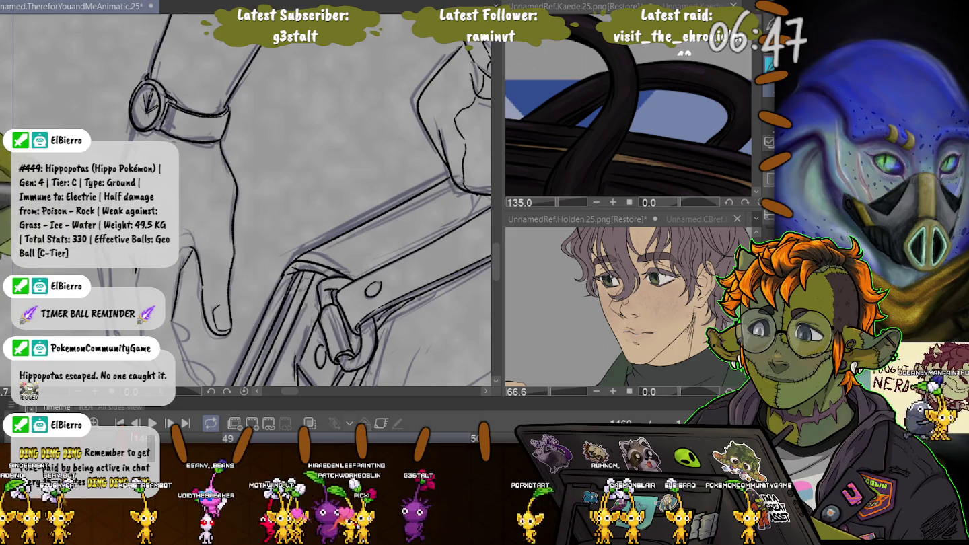
Step: Adjust the zoom around the bag buckle and strap beside the joined hands
{"action": "scroll", "coordinate": [296, 202], "scroll_direction": "down", "scroll_amount": 3}
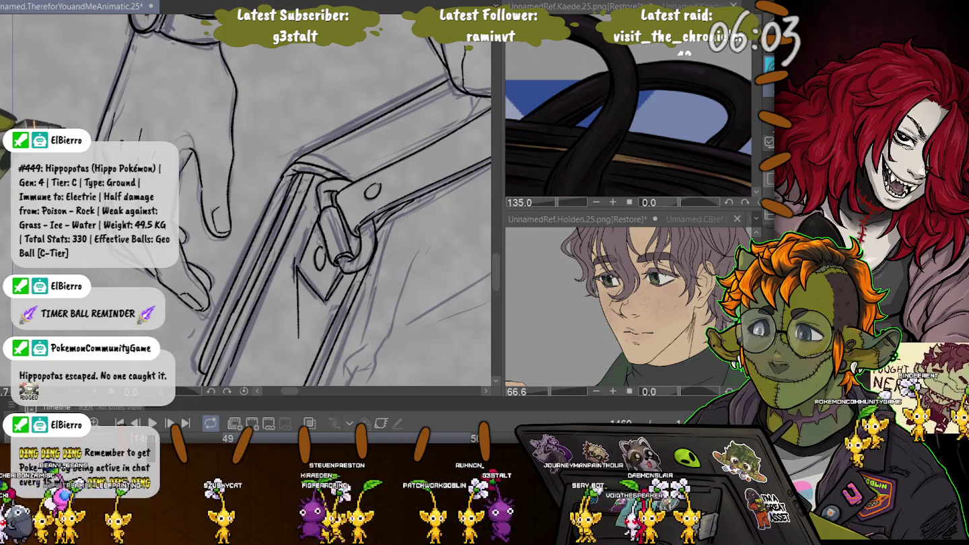
{"action": "scroll", "coordinate": [307, 202], "scroll_direction": "down", "scroll_amount": 2}
Step: Lasso-select the curly-haired figure's forearm and hand freehand
{"action": "scroll", "coordinate": [306, 201], "scroll_direction": "down", "scroll_amount": 2}
{"action": "scroll", "coordinate": [306, 202], "scroll_direction": "down", "scroll_amount": 2}
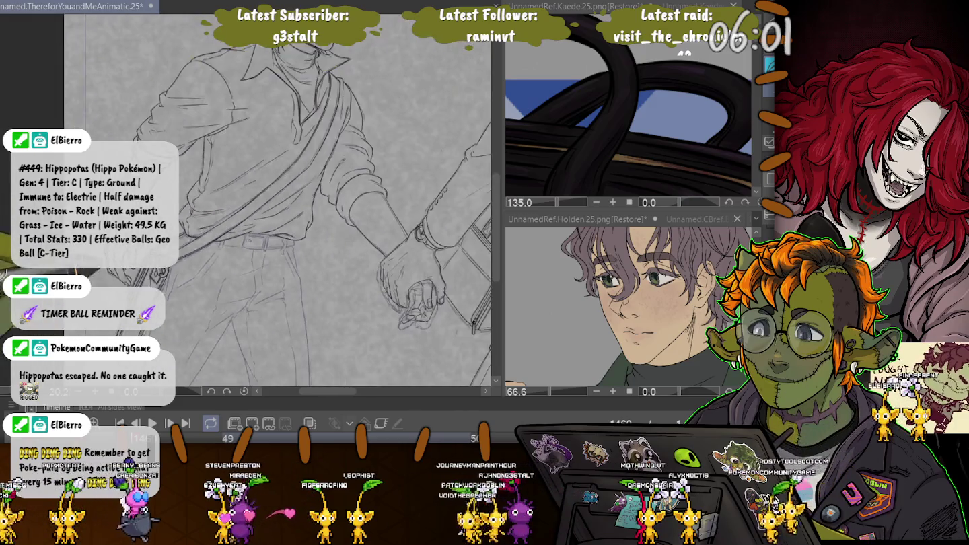
{"action": "mouse_move", "coordinate": [306, 269]}
{"action": "left_mouse_down"}
{"action": "mouse_move", "coordinate": [323, 157]}
{"action": "mouse_move", "coordinate": [340, 336]}
{"action": "left_mouse_up"}
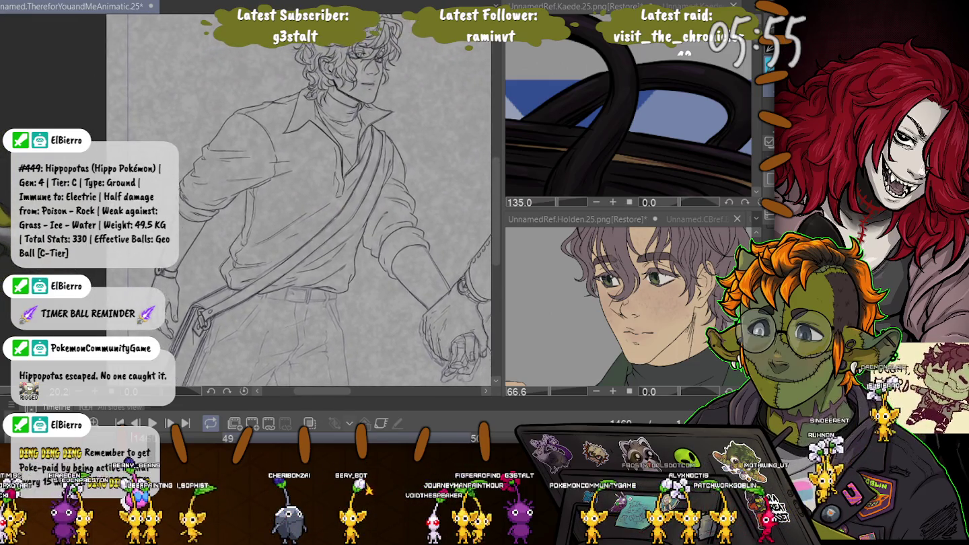
{"action": "left_click_drag", "start_coordinate": [306, 269], "coordinate": [313, 236]}
{"action": "left_click_drag", "start_coordinate": [202, 256], "coordinate": [117, 272]}
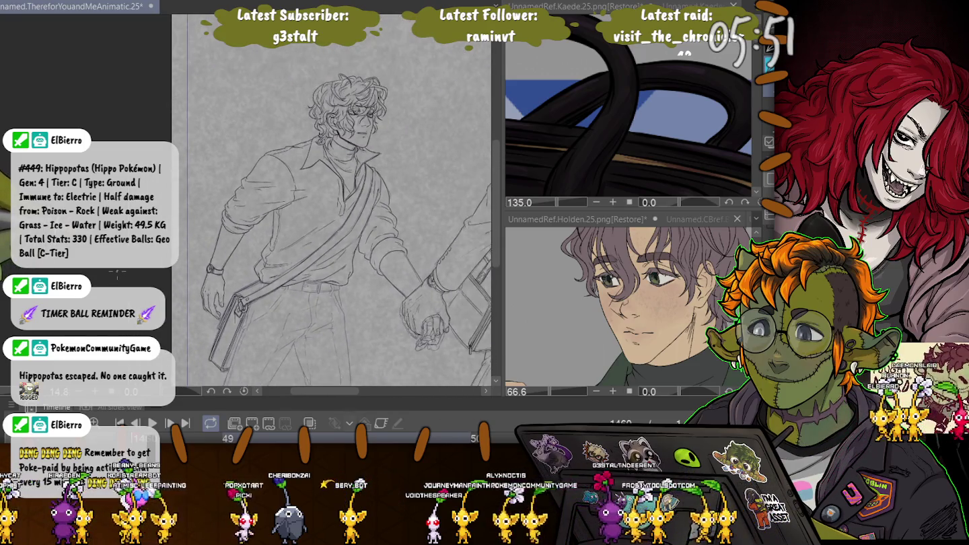
{"action": "mouse_move", "coordinate": [336, 235]}
{"action": "left_mouse_down"}
{"action": "mouse_move", "coordinate": [356, 242]}
{"action": "mouse_move", "coordinate": [349, 243]}
{"action": "left_mouse_up"}
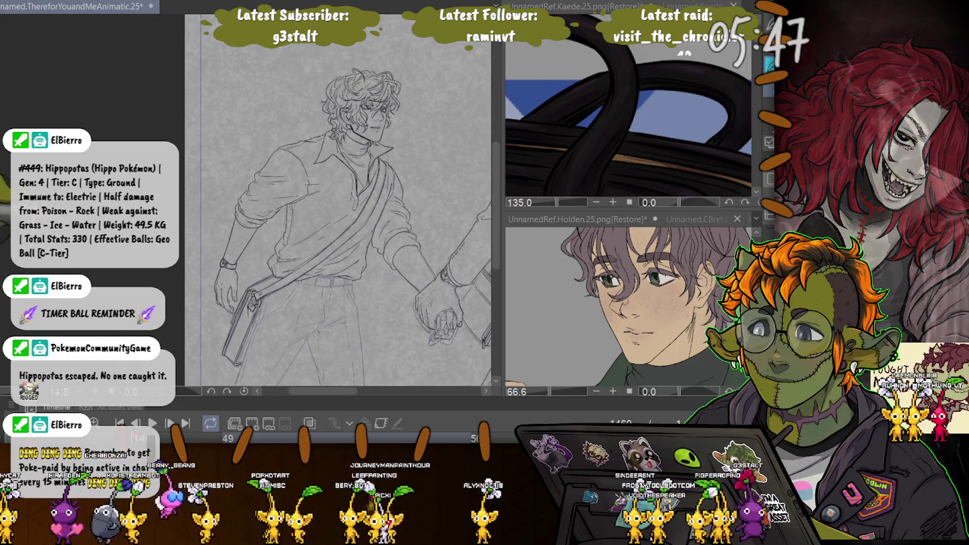
{"action": "left_click_drag", "start_coordinate": [189, 191], "coordinate": [244, 221]}
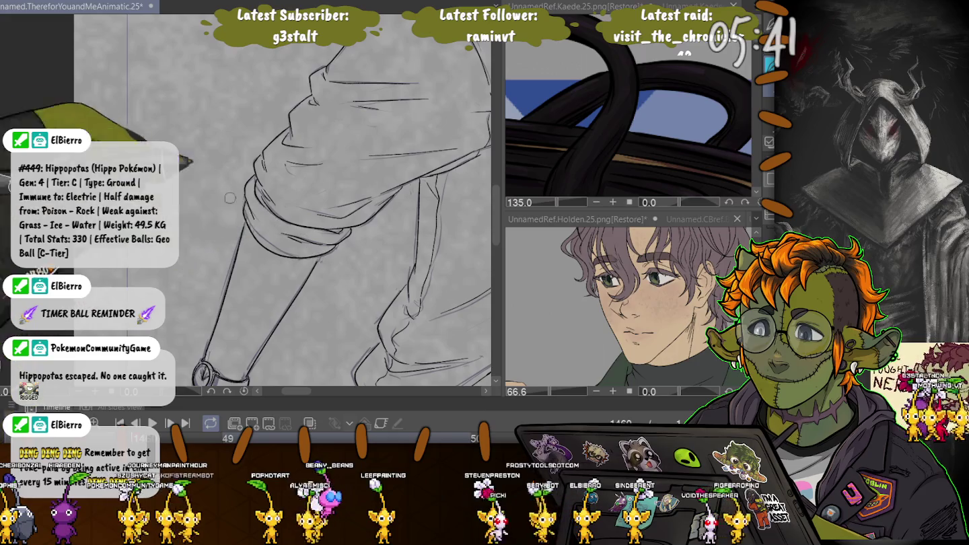
{"action": "left_click_drag", "start_coordinate": [320, 258], "coordinate": [181, 177]}
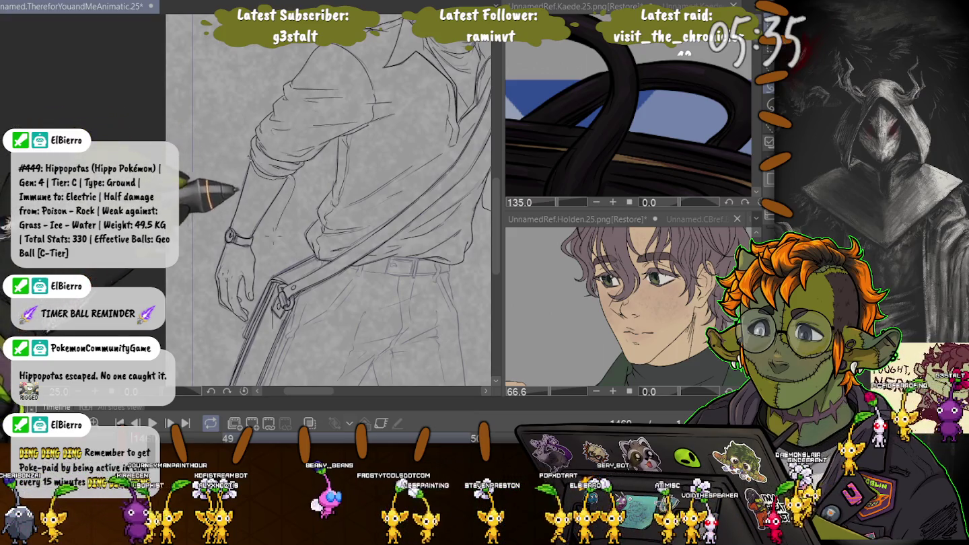
{"action": "left_click_drag", "start_coordinate": [251, 158], "coordinate": [295, 180]}
{"action": "scroll", "coordinate": [209, 132], "scroll_direction": "up", "scroll_amount": 2}
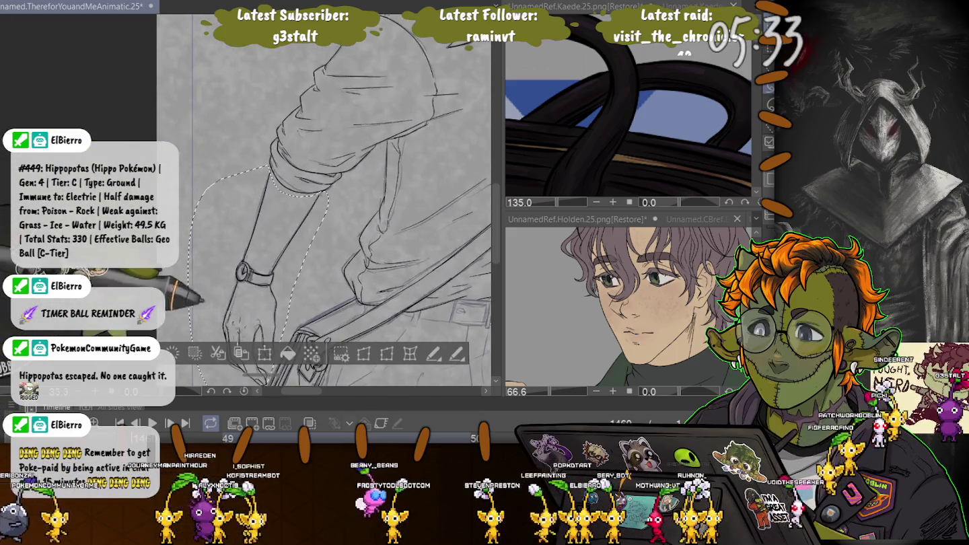
Step: Transform the selected forearm and hand a few pixels to the left
{"action": "scroll", "coordinate": [209, 132], "scroll_direction": "up", "scroll_amount": 2}
{"action": "scroll", "coordinate": [209, 131], "scroll_direction": "up", "scroll_amount": 2}
{"action": "scroll", "coordinate": [246, 201], "scroll_direction": "up", "scroll_amount": 2}
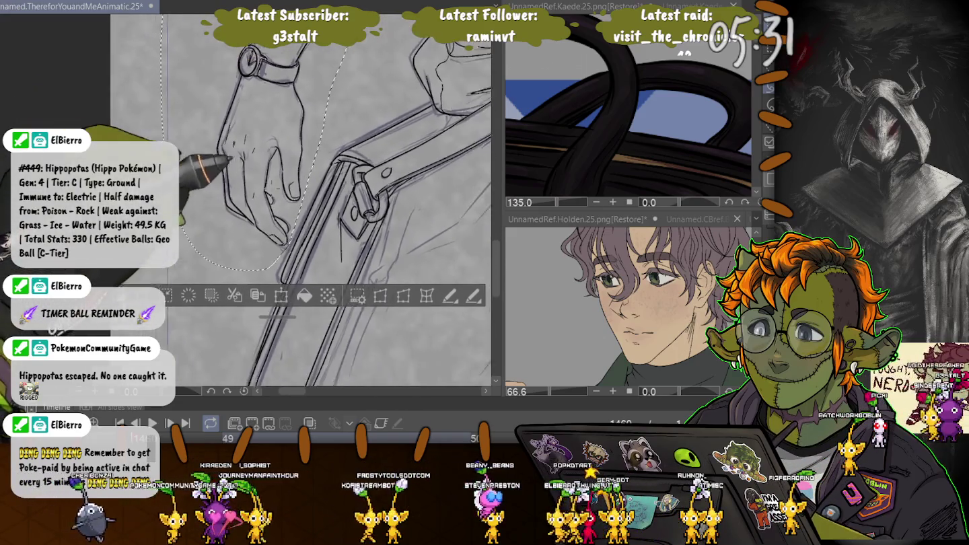
{"action": "scroll", "coordinate": [246, 202], "scroll_direction": "up", "scroll_amount": 2}
{"action": "scroll", "coordinate": [246, 202], "scroll_direction": "up", "scroll_amount": 2}
{"action": "scroll", "coordinate": [246, 201], "scroll_direction": "up", "scroll_amount": 2}
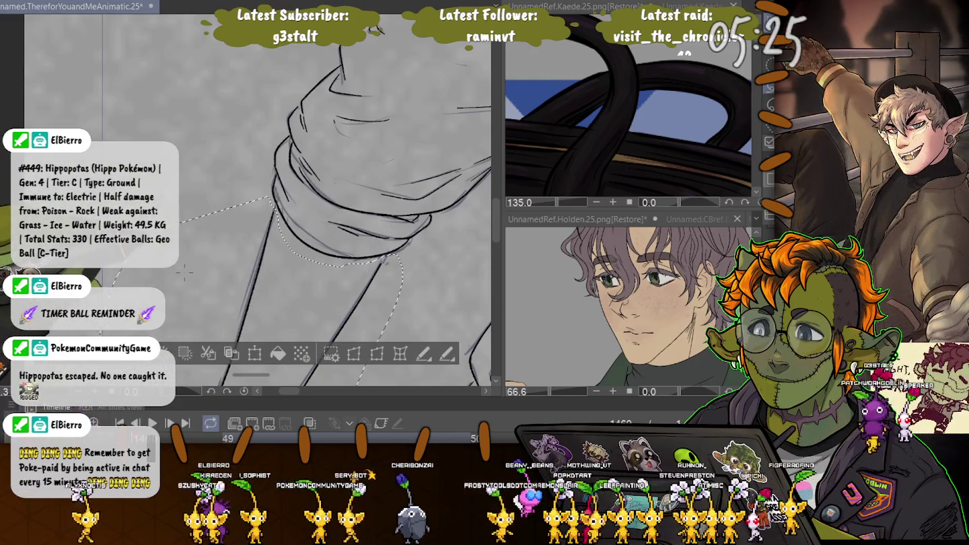
{"action": "scroll", "coordinate": [183, 271], "scroll_direction": "down", "scroll_amount": 5}
{"action": "key", "text": "ctrl+t"}
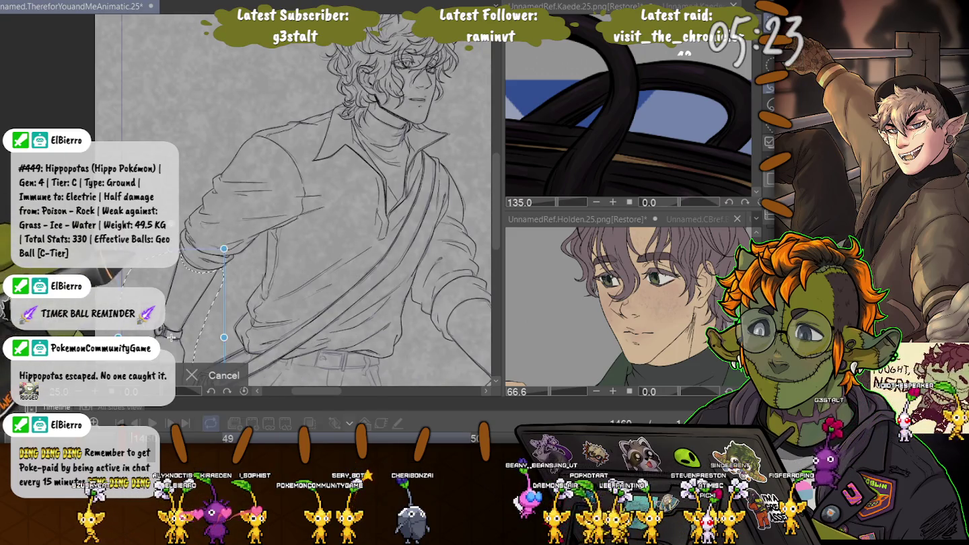
{"action": "scroll", "coordinate": [173, 329], "scroll_direction": "down", "scroll_amount": 2}
{"action": "scroll", "coordinate": [202, 310], "scroll_direction": "down", "scroll_amount": 2}
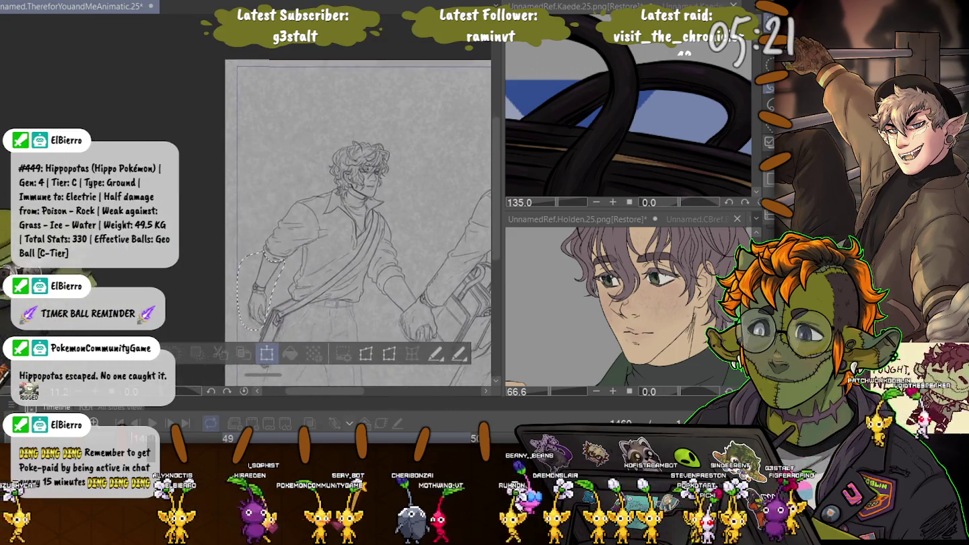
{"action": "left_click_drag", "start_coordinate": [260, 289], "coordinate": [254, 291]}
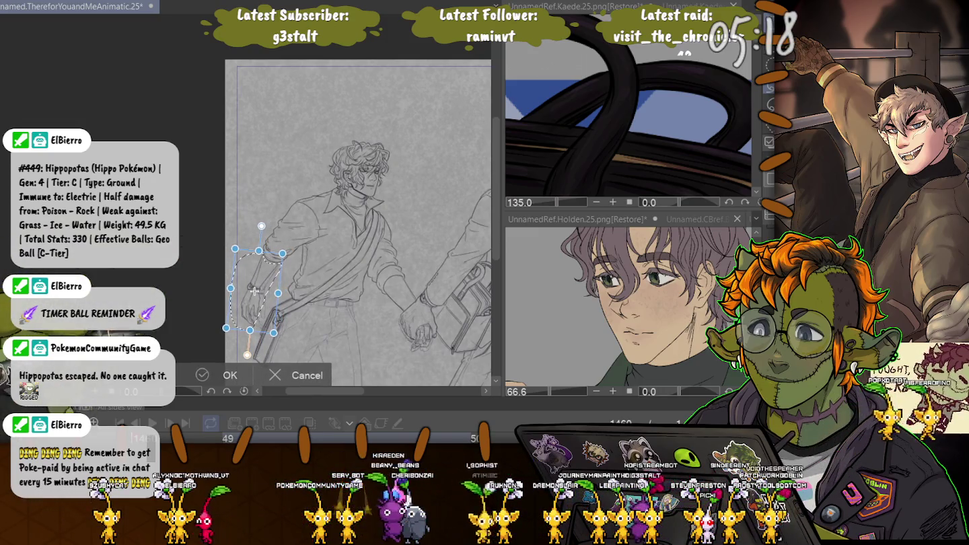
{"action": "key", "text": "Return"}
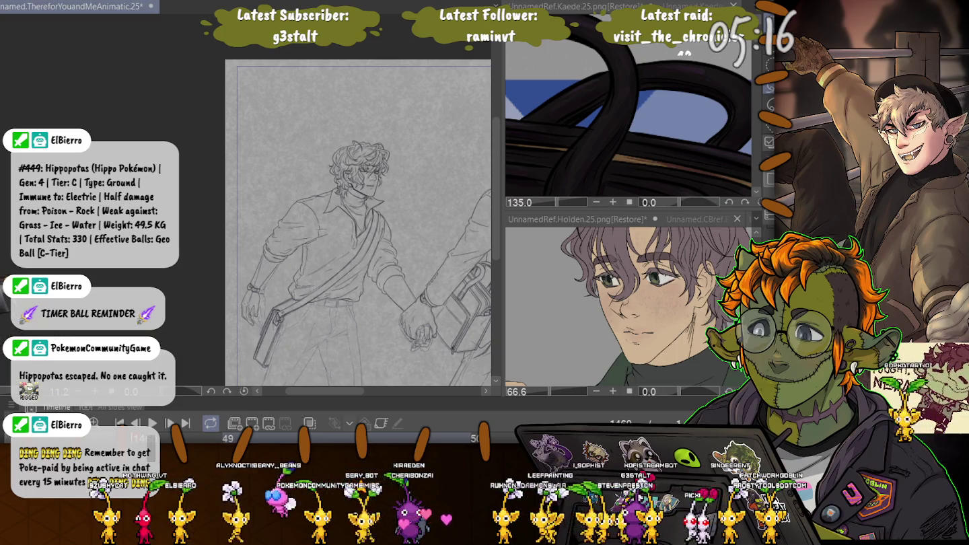
Step: Reselect and transform the forearm again, then deselect and fit the drawing to the window
{"action": "scroll", "coordinate": [231, 271], "scroll_direction": "up", "scroll_amount": 1}
{"action": "scroll", "coordinate": [231, 271], "scroll_direction": "up", "scroll_amount": 1}
{"action": "scroll", "coordinate": [231, 271], "scroll_direction": "up", "scroll_amount": 1}
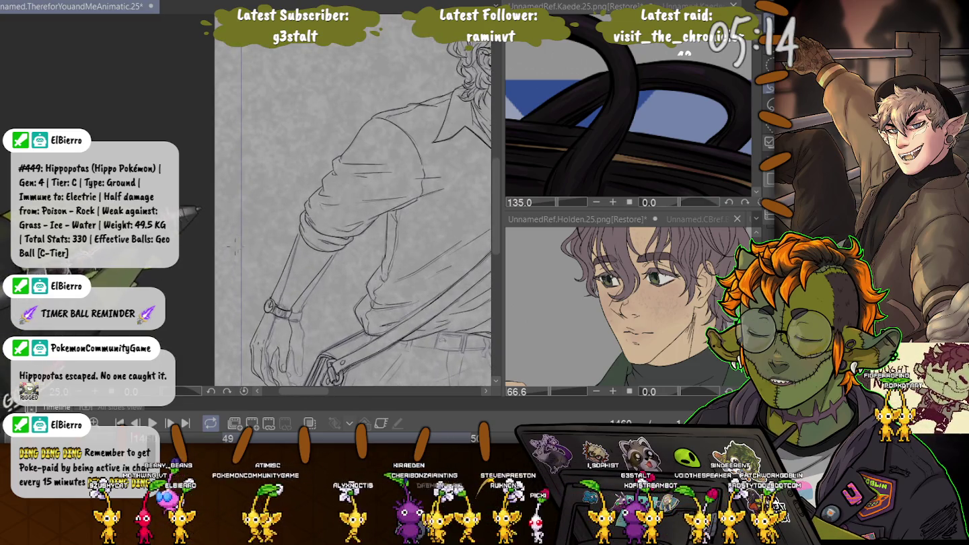
{"action": "left_click_drag", "start_coordinate": [231, 270], "coordinate": [232, 367]}
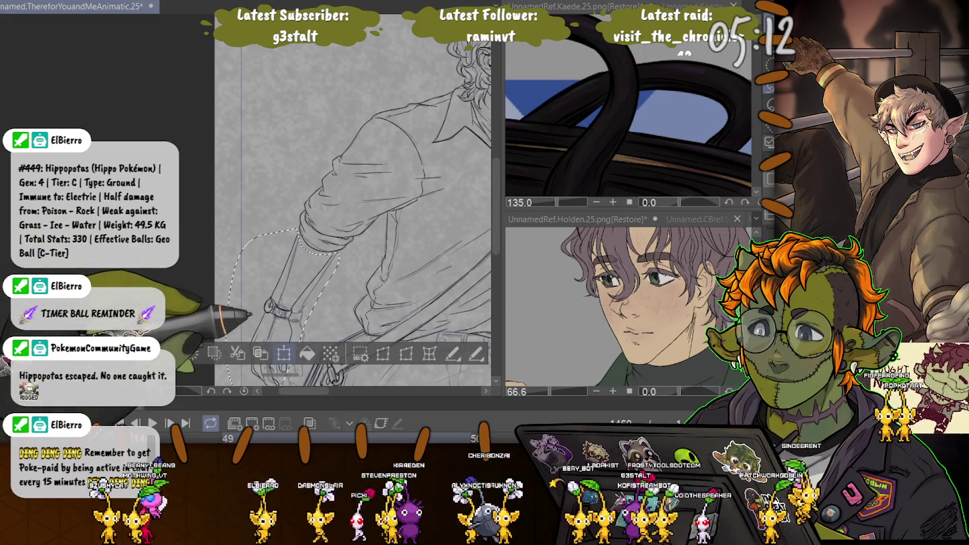
{"action": "left_click", "coordinate": [283, 353]}
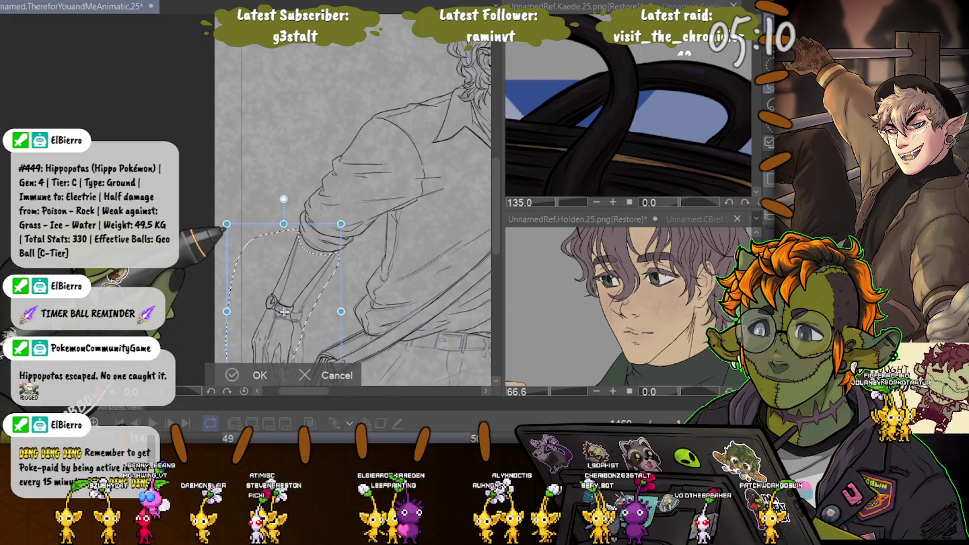
{"action": "key", "text": "Return"}
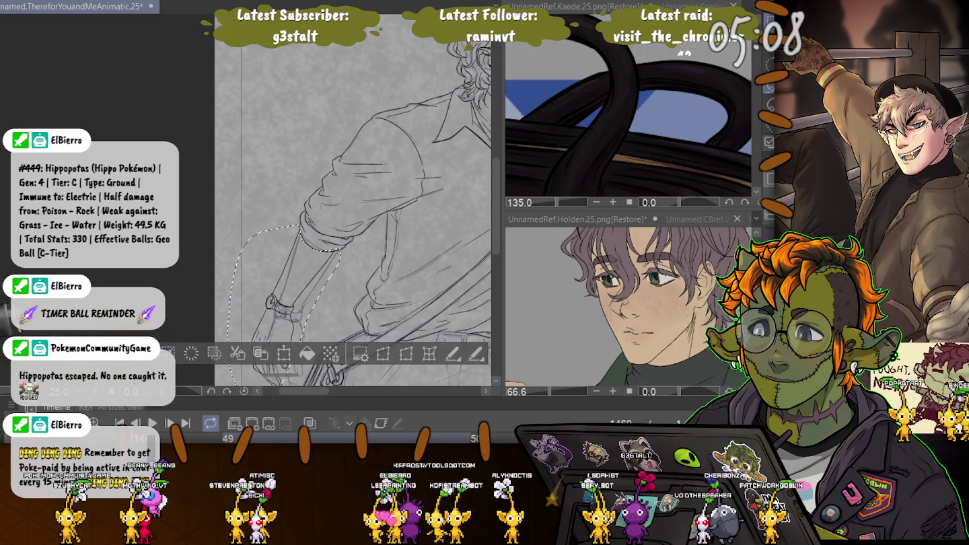
{"action": "key", "text": "ctrl+d"}
{"action": "key", "text": "ctrl+0"}
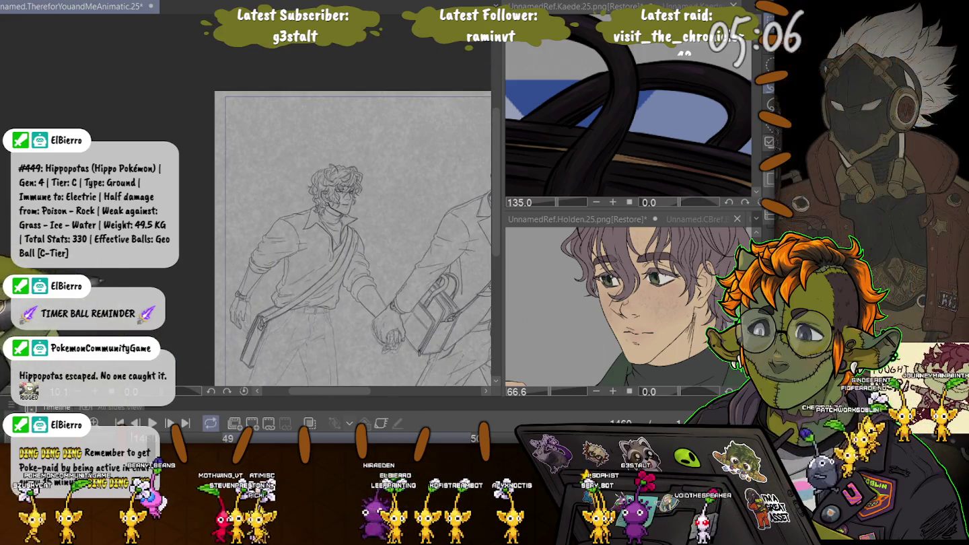
Step: Add a short stroke by the bag strap and two pant-leg lines below the belt
{"action": "scroll", "coordinate": [353, 235], "scroll_direction": "down", "scroll_amount": 3}
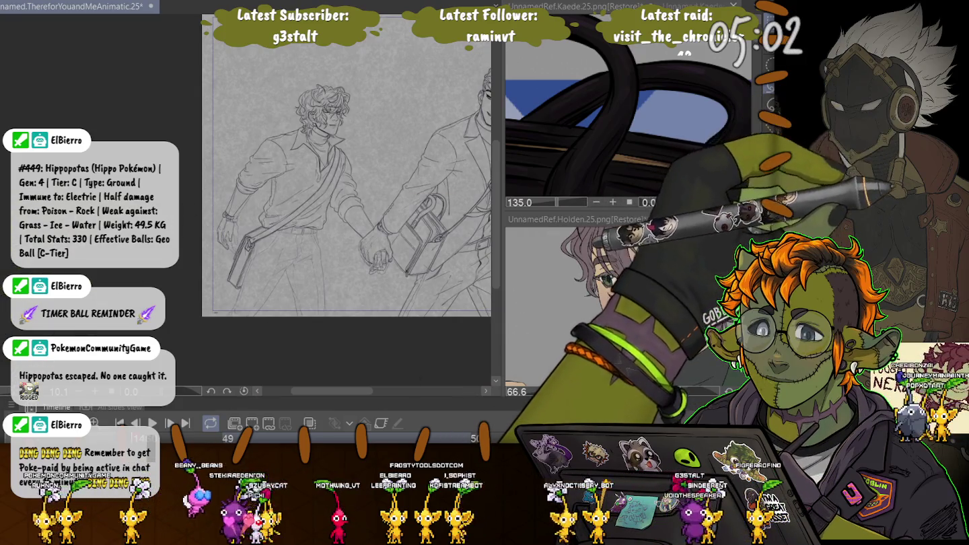
{"action": "scroll", "coordinate": [178, 276], "scroll_direction": "up", "scroll_amount": 1}
{"action": "scroll", "coordinate": [178, 276], "scroll_direction": "up", "scroll_amount": 5}
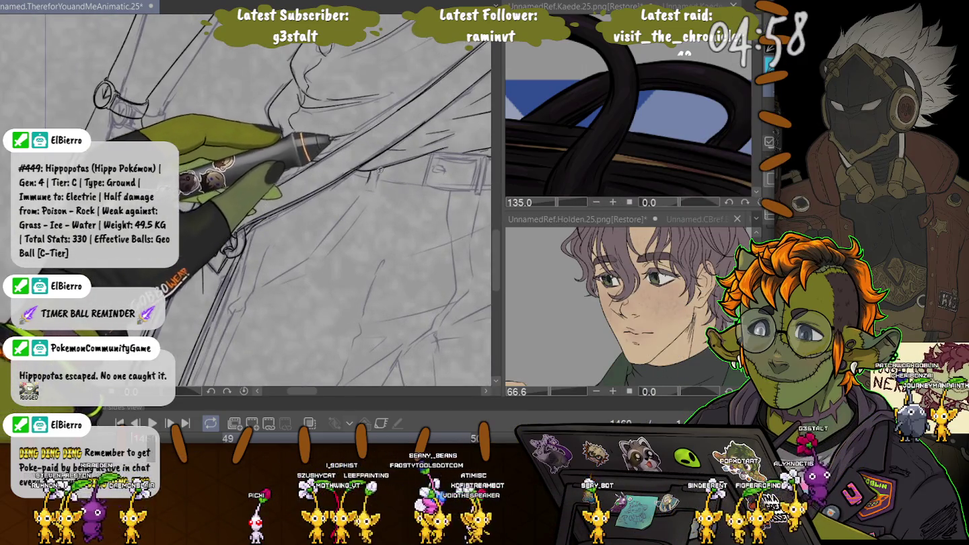
{"action": "left_click_drag", "start_coordinate": [369, 180], "coordinate": [363, 192]}
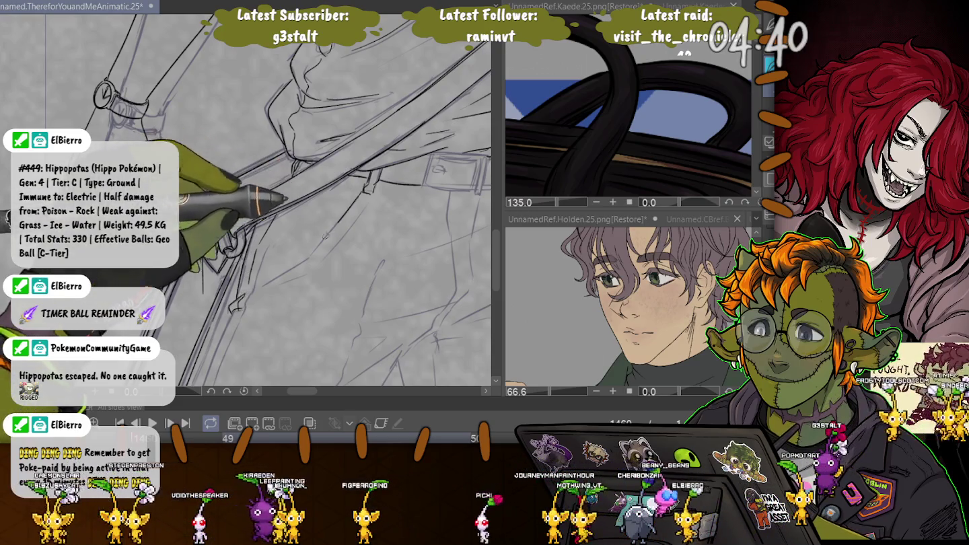
{"action": "left_click_drag", "start_coordinate": [323, 226], "coordinate": [204, 218]}
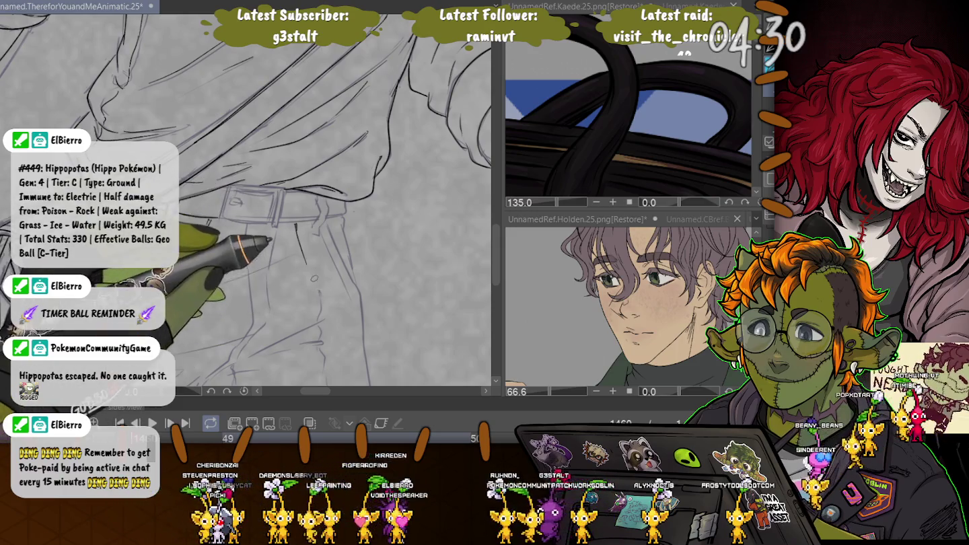
{"action": "left_click_drag", "start_coordinate": [255, 265], "coordinate": [268, 316]}
{"action": "left_click_drag", "start_coordinate": [307, 263], "coordinate": [322, 310]}
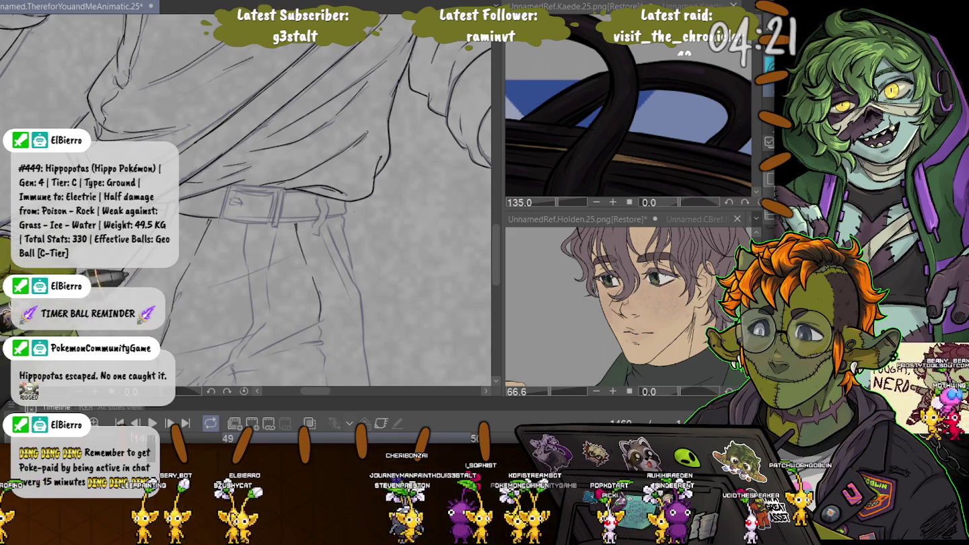
{"action": "scroll", "coordinate": [269, 202], "scroll_direction": "down", "scroll_amount": 3}
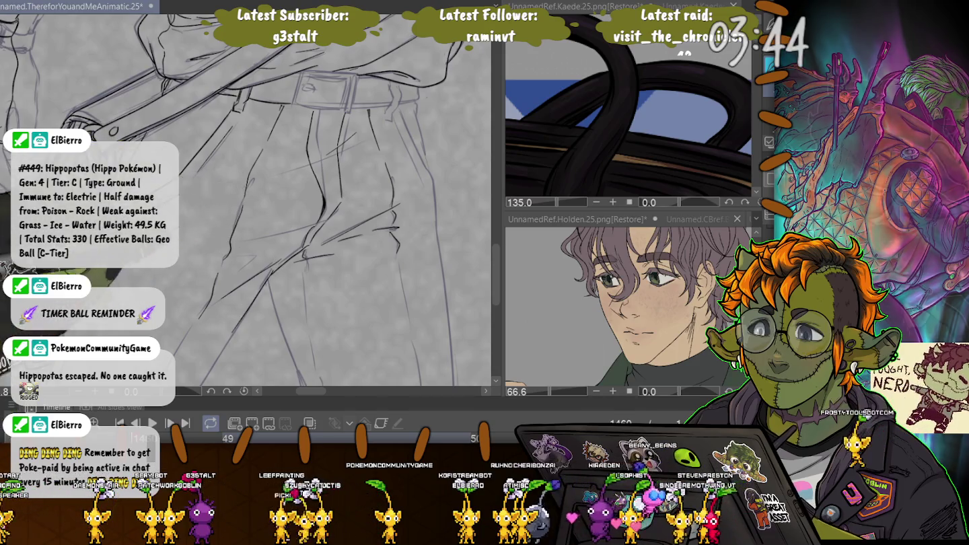
Step: Ink two long leg contour lines running down to the page's bottom edge
{"action": "scroll", "coordinate": [271, 222], "scroll_direction": "up", "scroll_amount": 3}
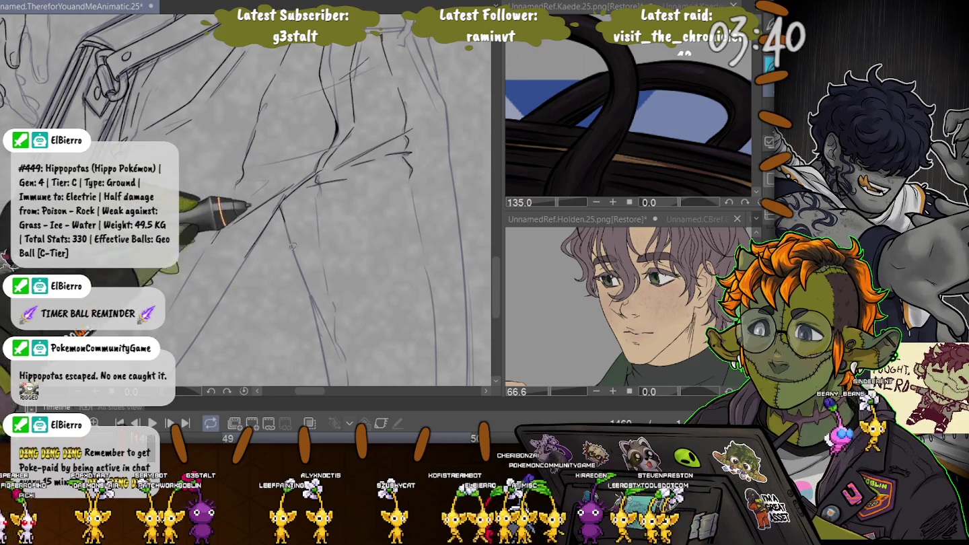
{"action": "left_click_drag", "start_coordinate": [280, 212], "coordinate": [319, 71]}
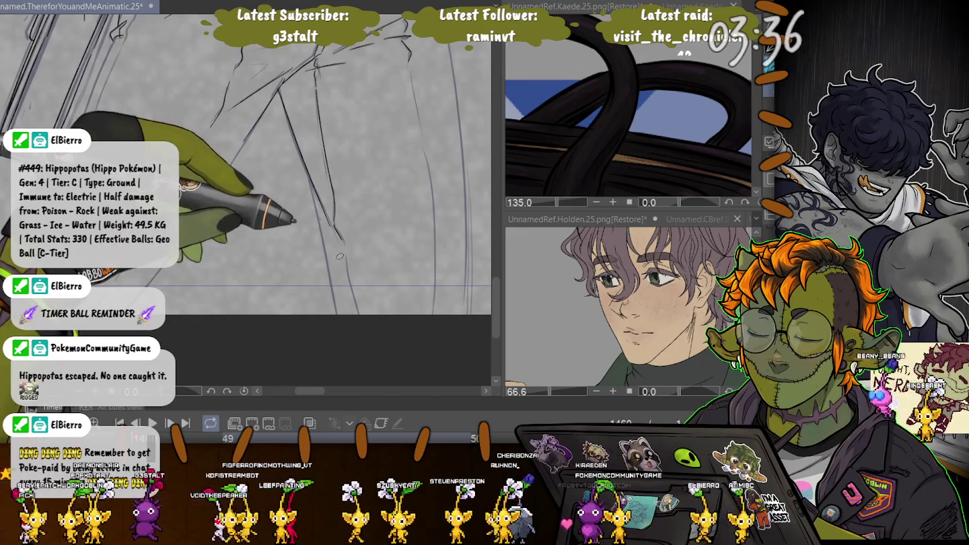
{"action": "left_click_drag", "start_coordinate": [315, 195], "coordinate": [354, 311]}
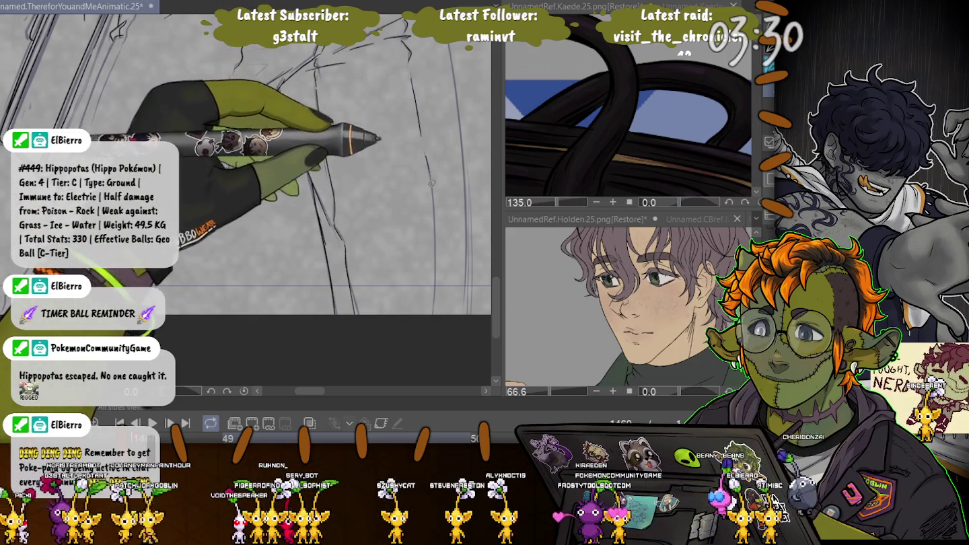
{"action": "left_click_drag", "start_coordinate": [431, 178], "coordinate": [432, 269]}
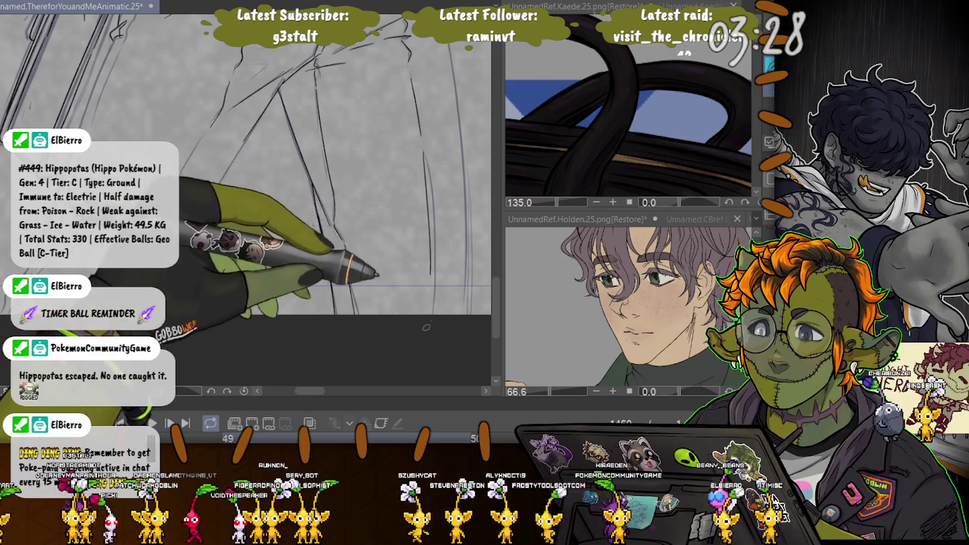
{"action": "left_click_drag", "start_coordinate": [426, 322], "coordinate": [439, 368]}
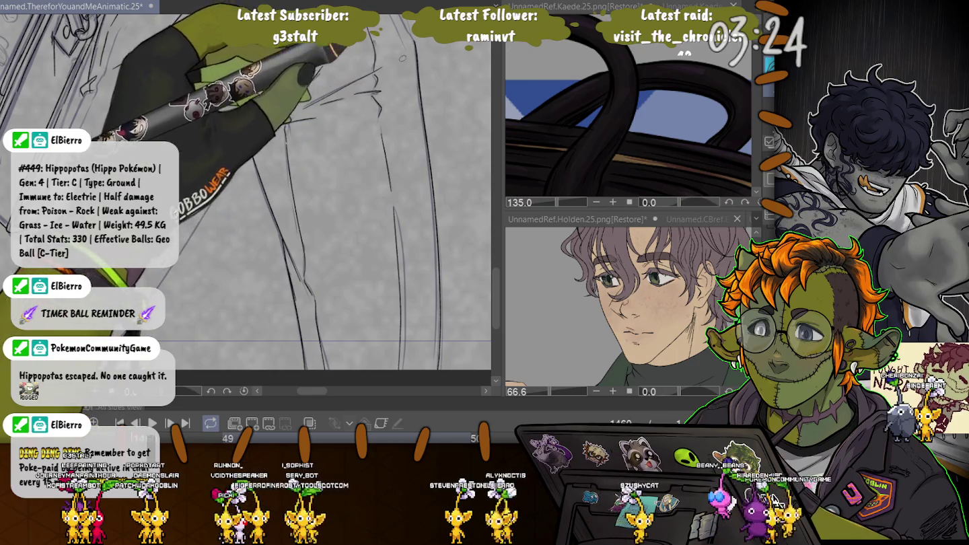
{"action": "left_click_drag", "start_coordinate": [404, 202], "coordinate": [430, 243]}
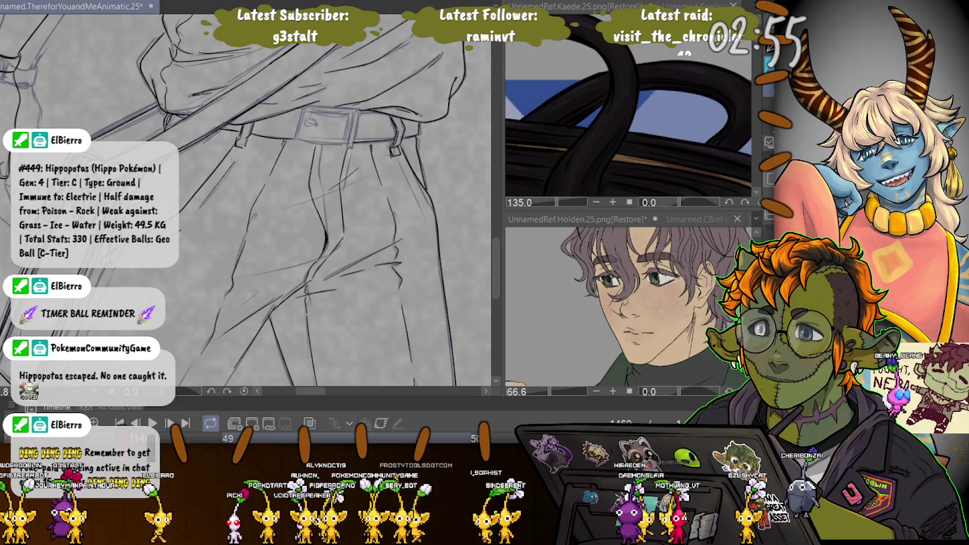
Step: Add a small ink line on the belt beside the squared buckle
{"action": "scroll", "coordinate": [317, 97], "scroll_direction": "up", "scroll_amount": 3}
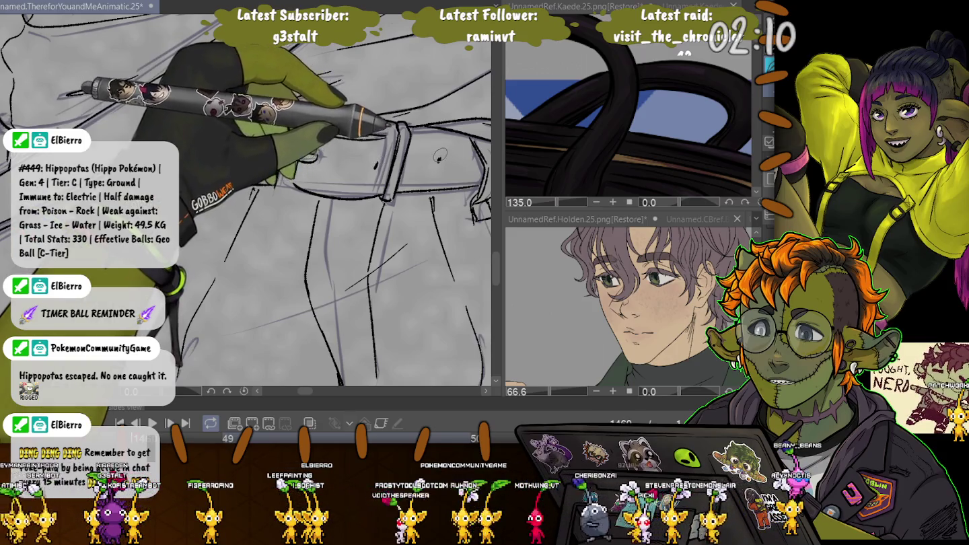
{"action": "key", "text": "Right"}
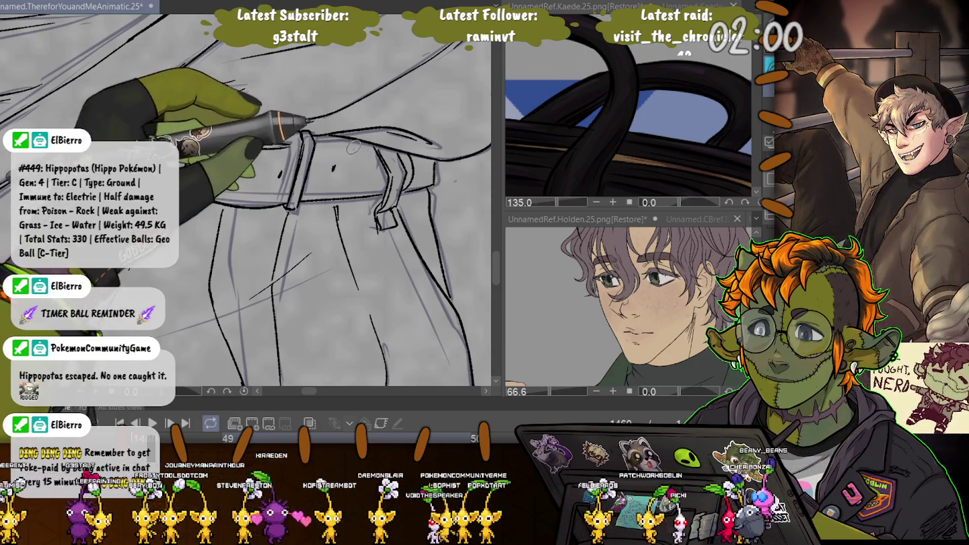
{"action": "left_click_drag", "start_coordinate": [333, 166], "coordinate": [367, 168]}
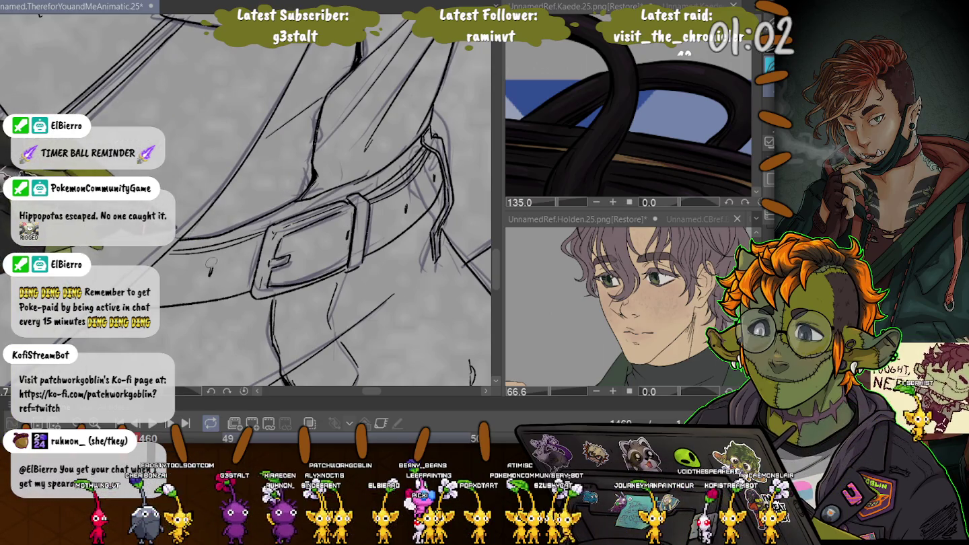
{"action": "scroll", "coordinate": [323, 202], "scroll_direction": "down", "scroll_amount": 3}
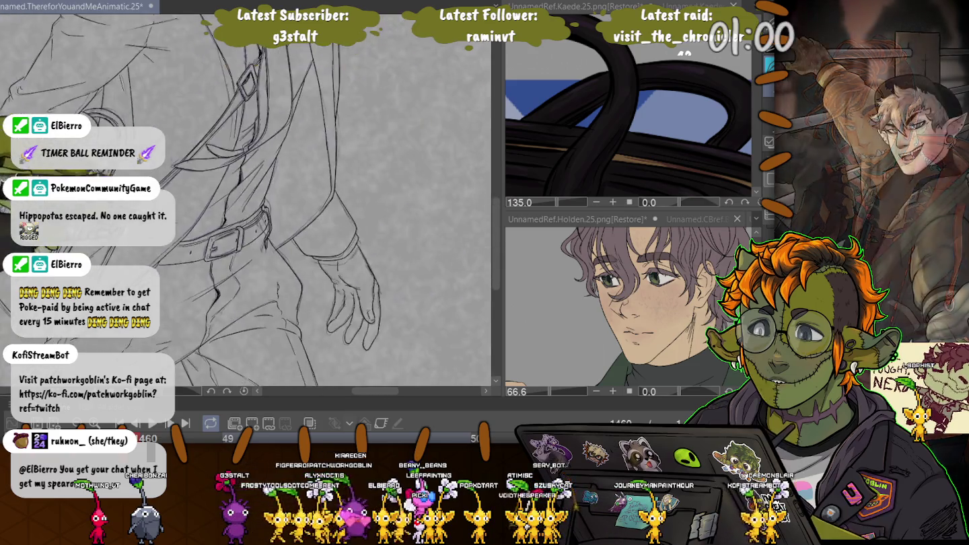
Step: Zoom in and pan to bring the bottom of the drawing into view
{"action": "scroll", "coordinate": [323, 202], "scroll_direction": "down", "scroll_amount": 3}
{"action": "scroll", "coordinate": [323, 202], "scroll_direction": "down", "scroll_amount": 2}
{"action": "scroll", "coordinate": [290, 355], "scroll_direction": "up", "scroll_amount": 3}
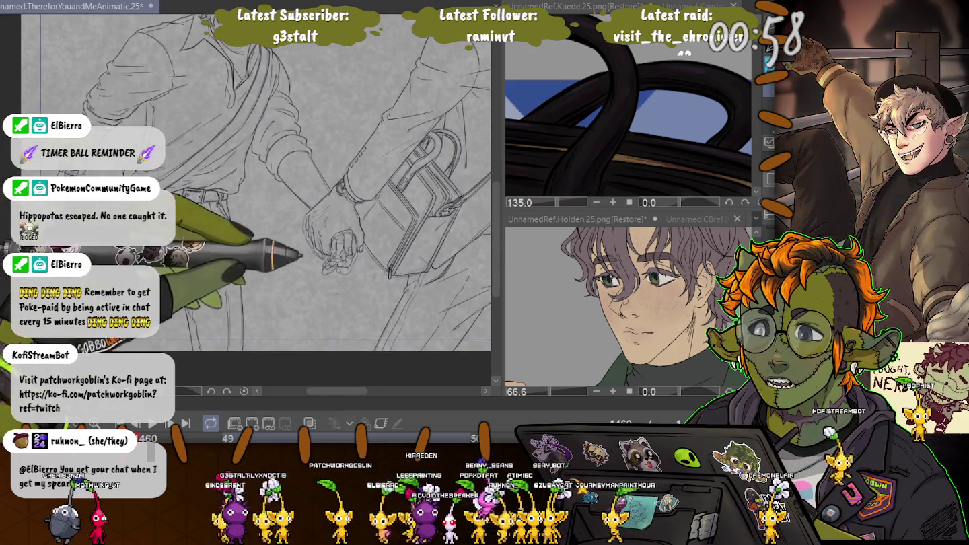
{"action": "scroll", "coordinate": [291, 355], "scroll_direction": "down", "scroll_amount": 2}
{"action": "scroll", "coordinate": [290, 355], "scroll_direction": "down", "scroll_amount": 1}
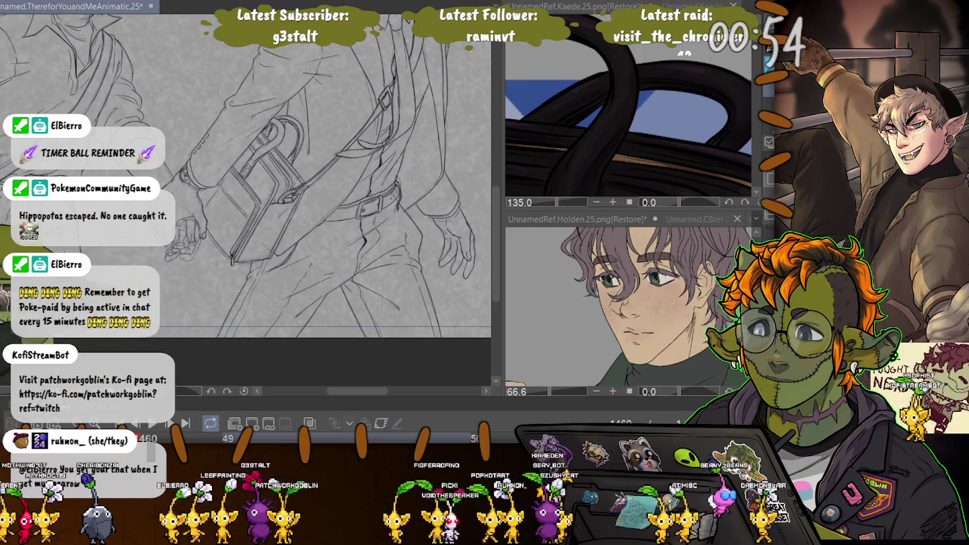
{"action": "scroll", "coordinate": [260, 175], "scroll_direction": "down", "scroll_amount": 3}
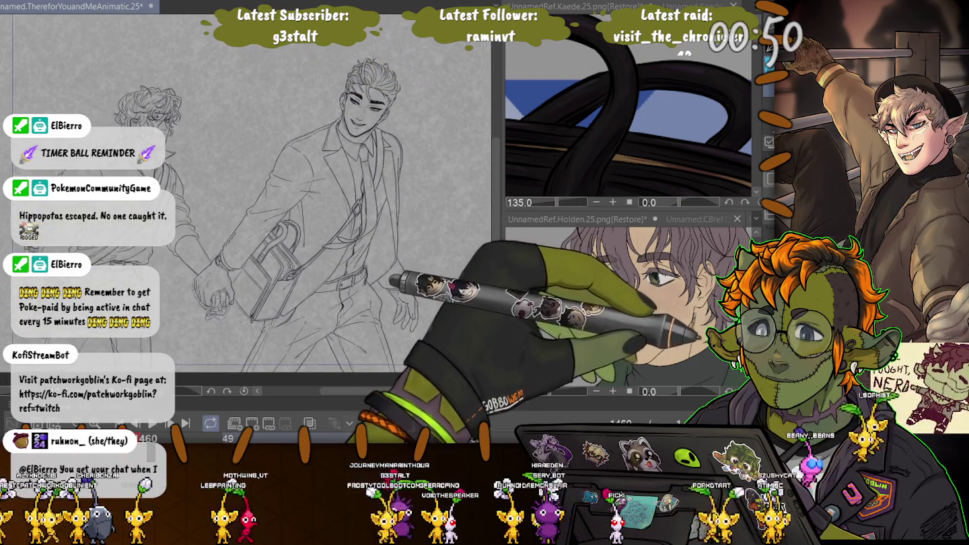
{"action": "left_click_drag", "start_coordinate": [222, 269], "coordinate": [262, 216]}
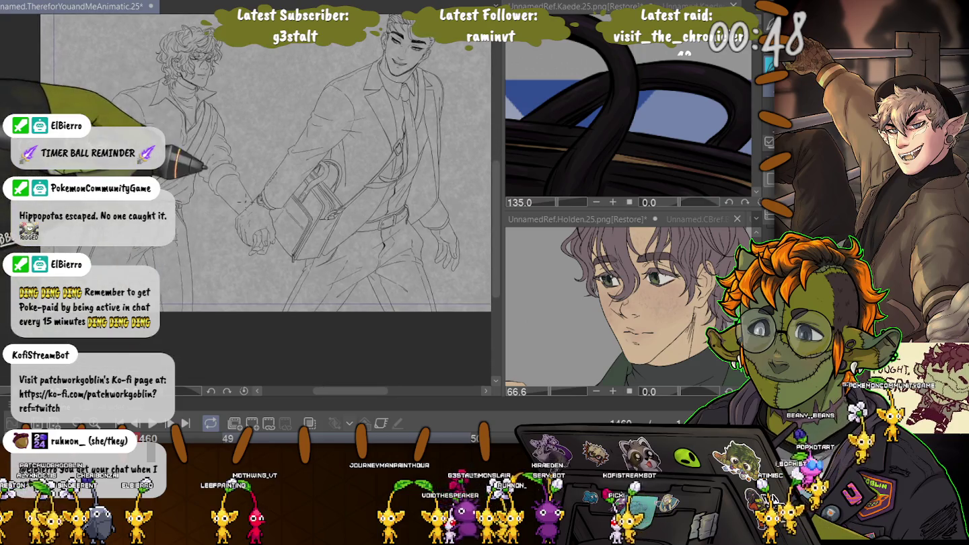
Step: Zoom out to fit the whole two-figure lineart on plain white
{"action": "scroll", "coordinate": [346, 197], "scroll_direction": "up", "scroll_amount": 3}
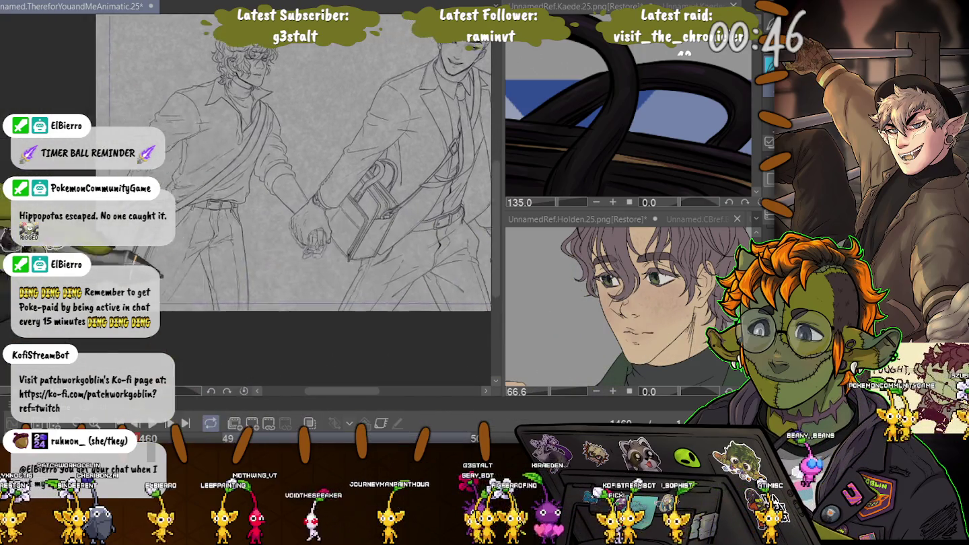
{"action": "scroll", "coordinate": [346, 197], "scroll_direction": "up", "scroll_amount": 2}
{"action": "scroll", "coordinate": [347, 197], "scroll_direction": "up", "scroll_amount": 2}
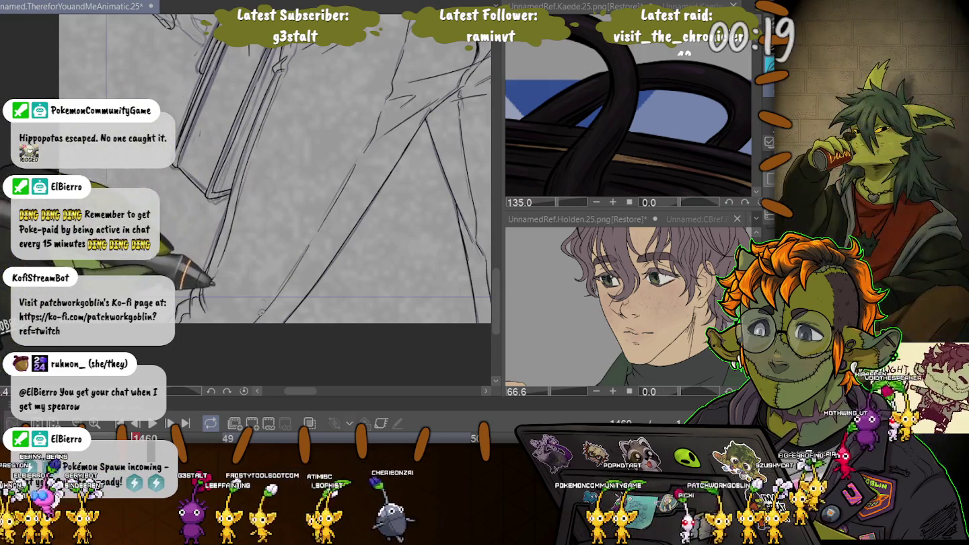
{"action": "scroll", "coordinate": [336, 127], "scroll_direction": "down", "scroll_amount": 5}
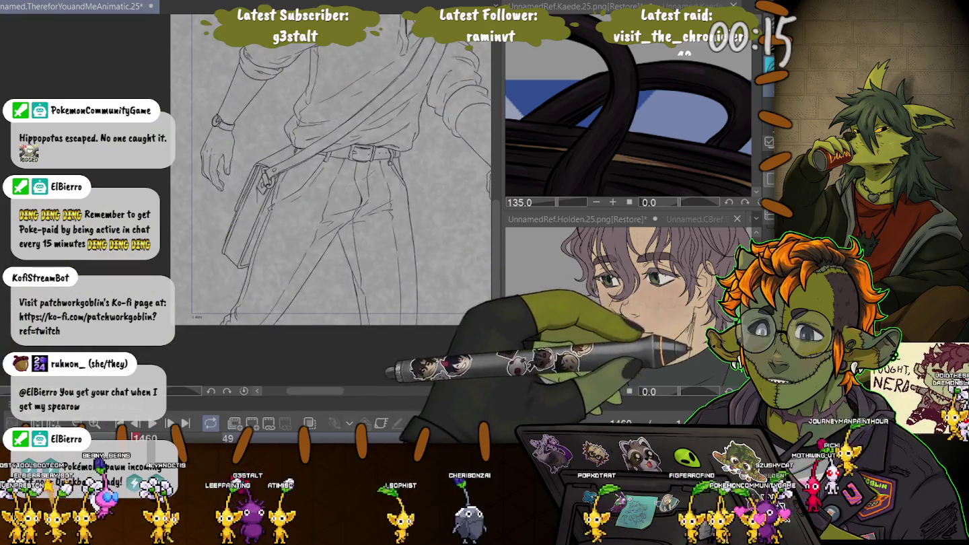
{"action": "scroll", "coordinate": [330, 168], "scroll_direction": "down", "scroll_amount": 2}
{"action": "scroll", "coordinate": [330, 168], "scroll_direction": "down", "scroll_amount": 2}
{"action": "scroll", "coordinate": [316, 155], "scroll_direction": "down", "scroll_amount": 1}
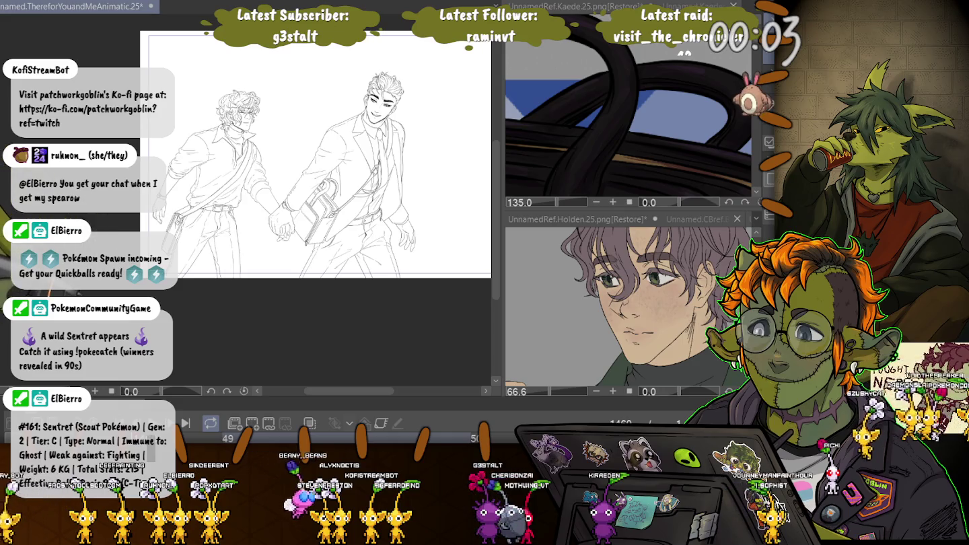
{"action": "left_click", "coordinate": [457, 67]}
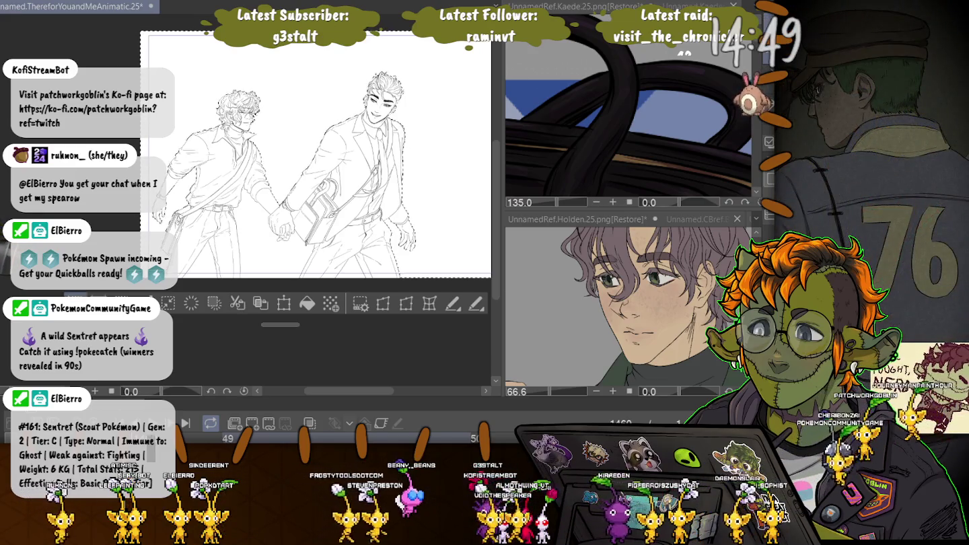
{"action": "key", "text": "ctrl+d"}
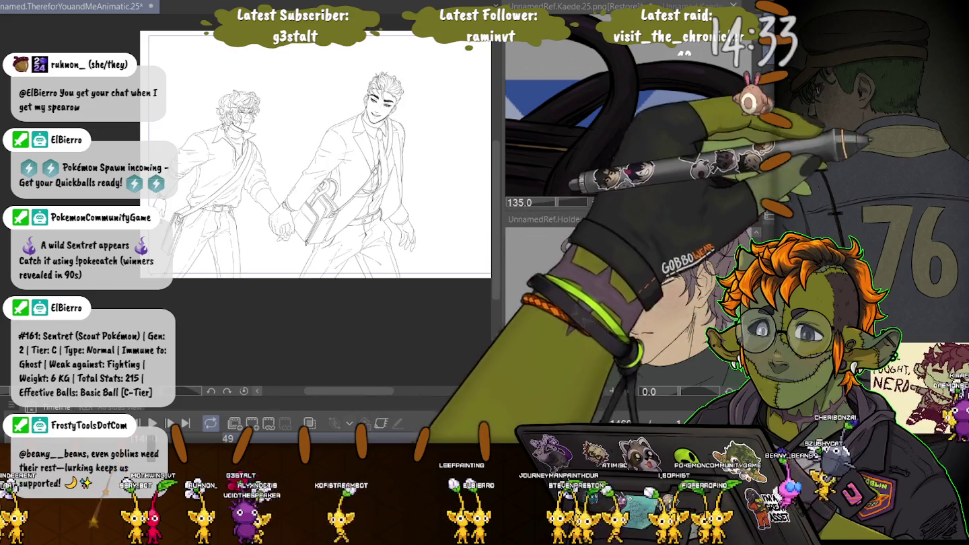
{"action": "scroll", "coordinate": [152, 171], "scroll_direction": "up", "scroll_amount": 2}
{"action": "scroll", "coordinate": [157, 200], "scroll_direction": "up", "scroll_amount": 3}
{"action": "scroll", "coordinate": [158, 200], "scroll_direction": "up", "scroll_amount": 3}
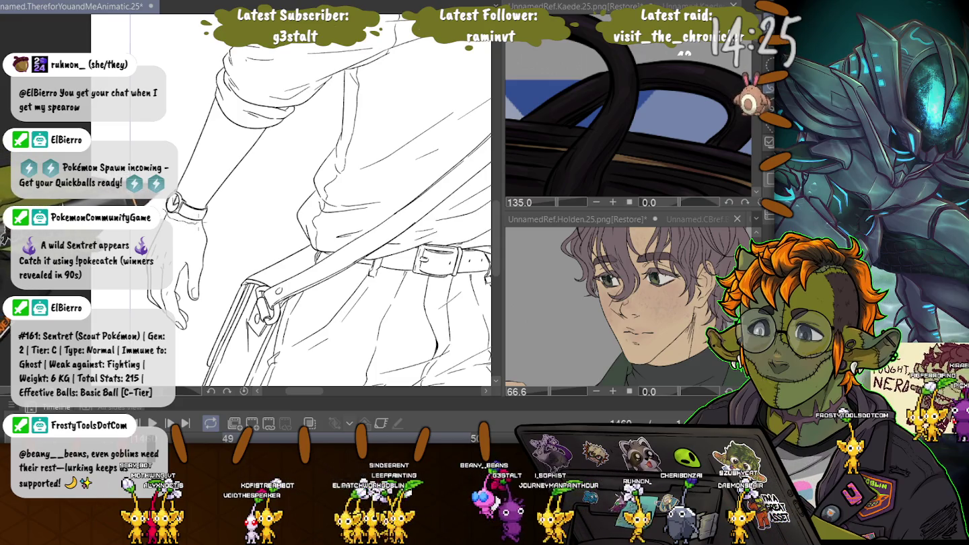
Step: Lasso the left figure's wrist and hand and squash it slightly shorter
{"action": "left_click_drag", "start_coordinate": [164, 214], "coordinate": [124, 297]}
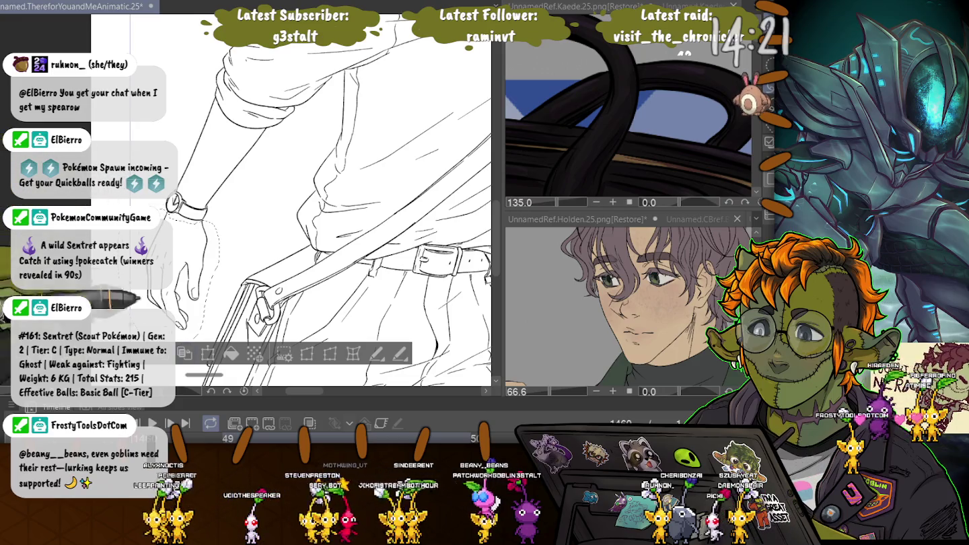
{"action": "key", "text": "ctrl+t"}
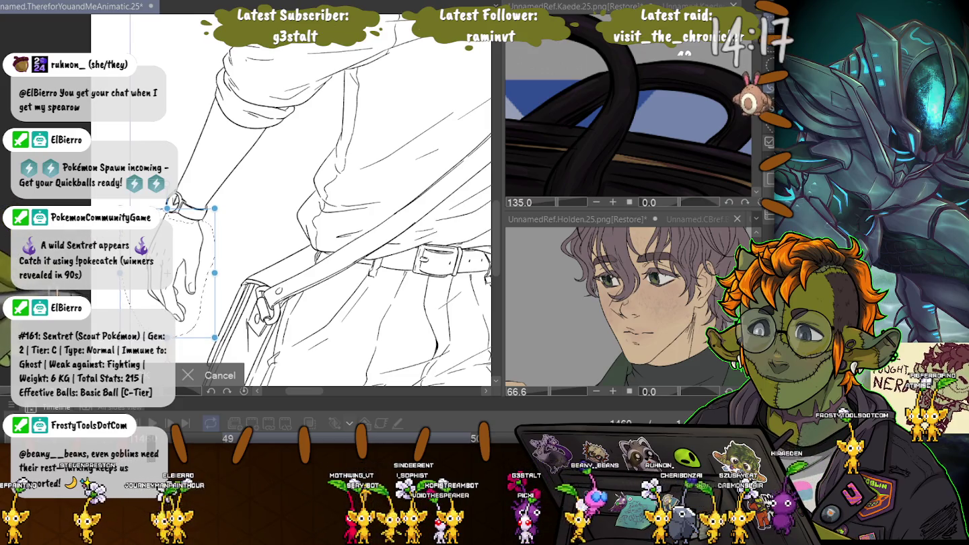
{"action": "left_click_drag", "start_coordinate": [214, 337], "coordinate": [214, 327]}
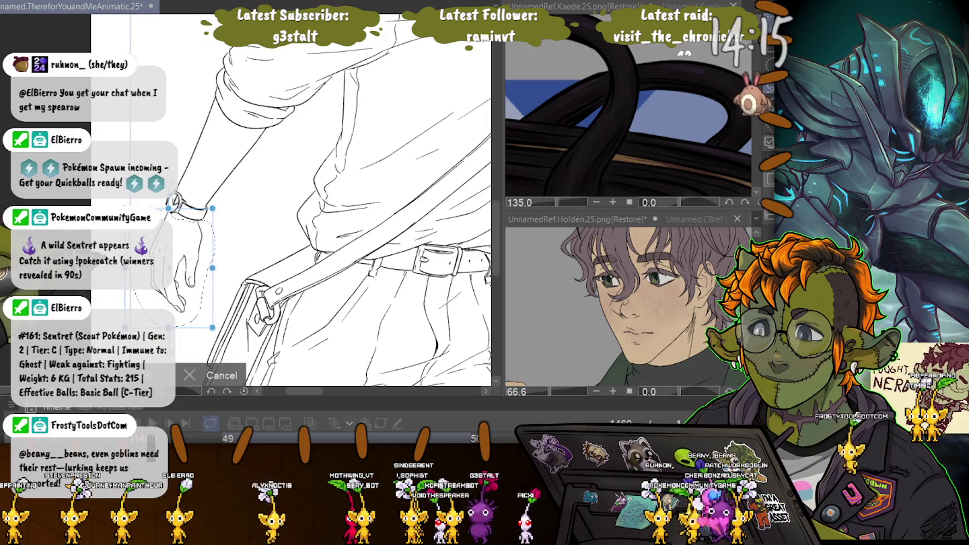
{"action": "key", "text": "Return"}
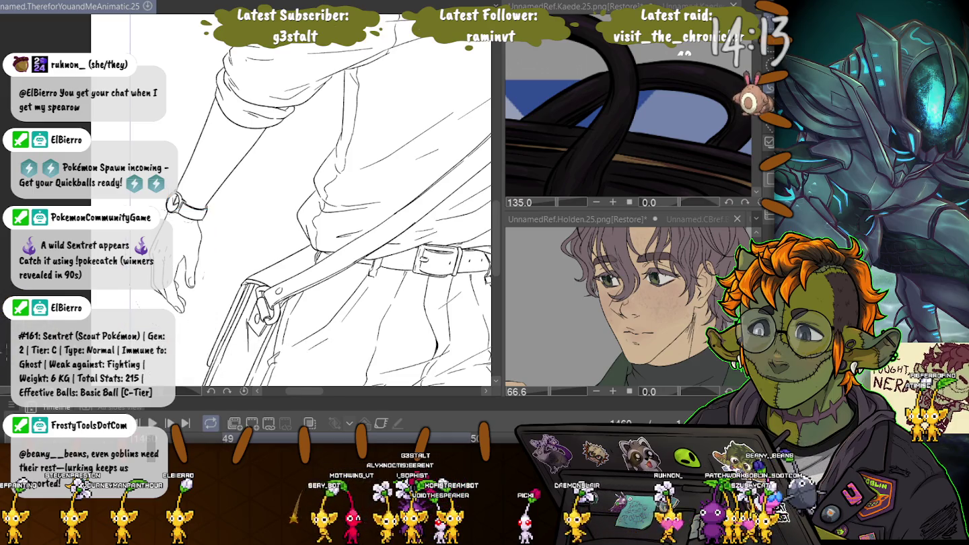
Step: Deselect, zoom out, restore the hand selection and apply a second reshaping transform to the bag
{"action": "key", "text": "ctrl+d"}
{"action": "scroll", "coordinate": [291, 168], "scroll_direction": "down", "scroll_amount": 5}
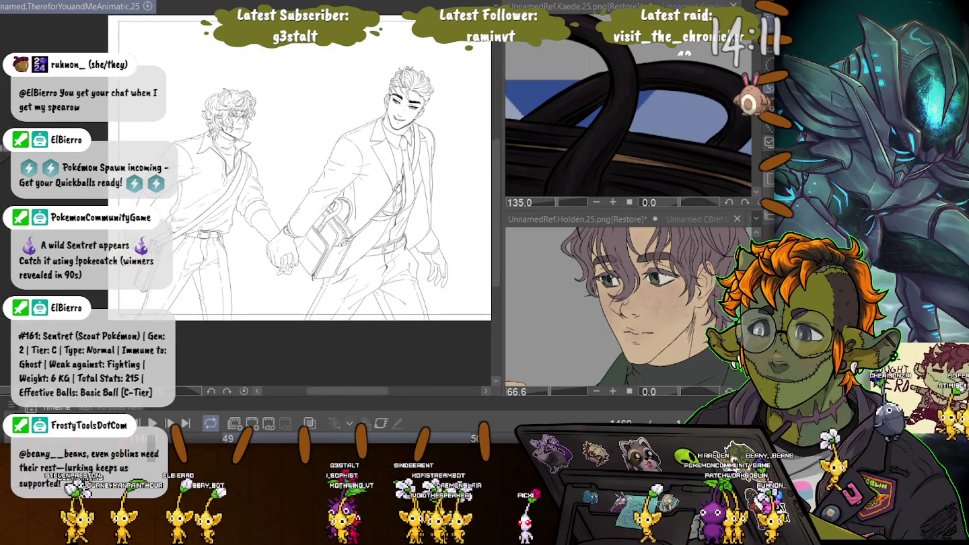
{"action": "key", "text": "ctrl+shift+d"}
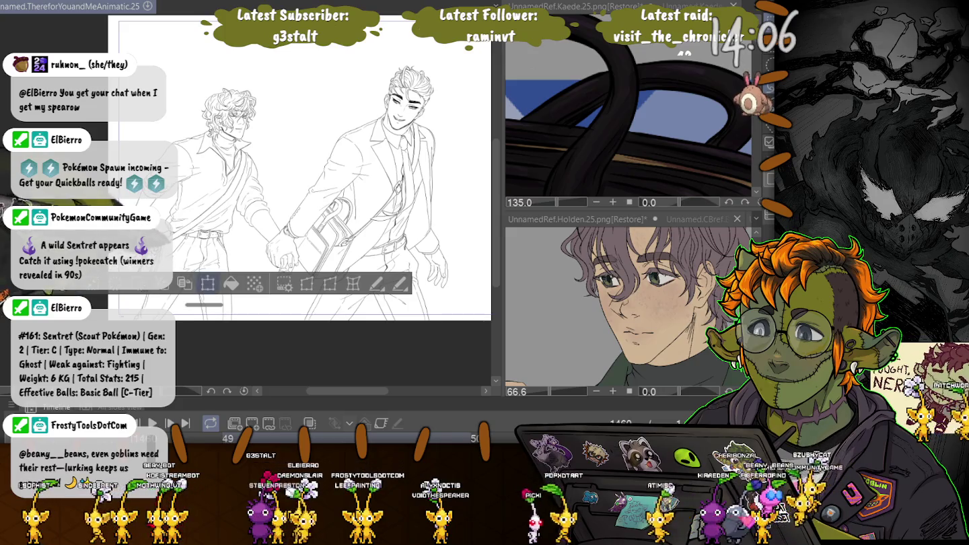
{"action": "key", "text": "ctrl+t"}
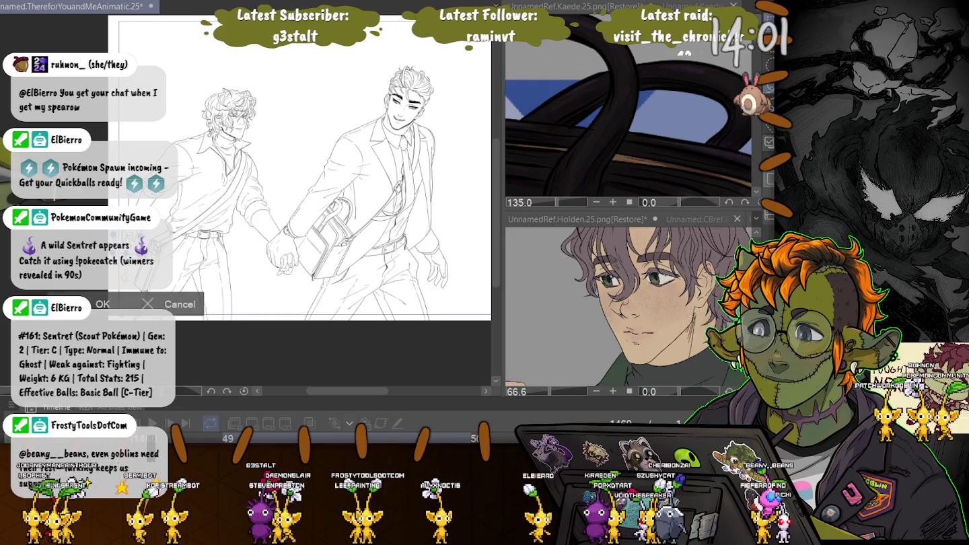
{"action": "key", "text": "Return"}
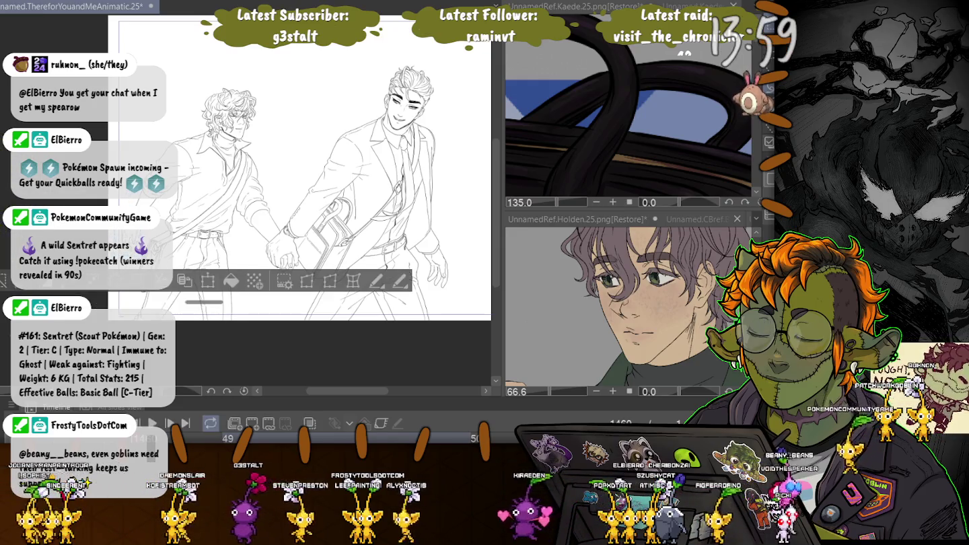
Step: Undo the second transform so the bag returns to its larger, boxier shape
{"action": "key", "text": "ctrl+d"}
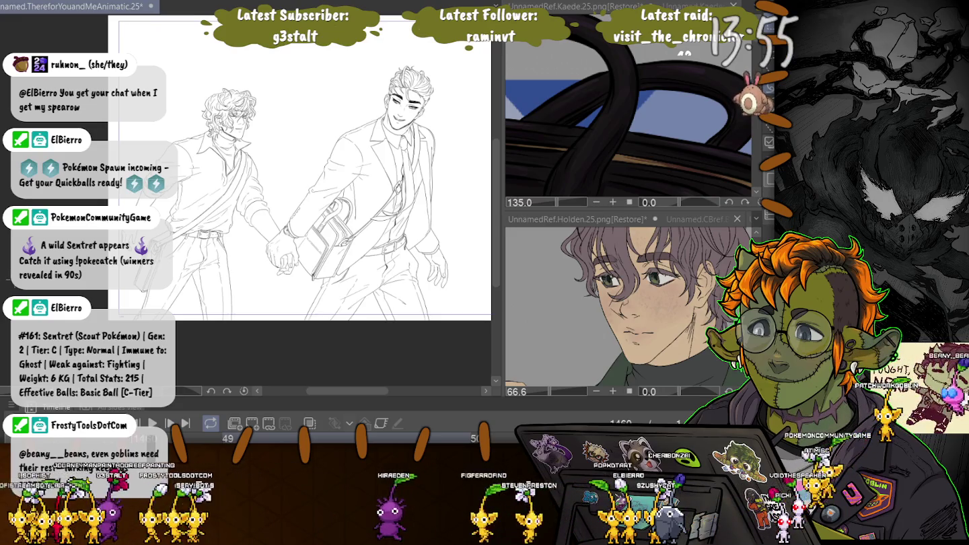
{"action": "key", "text": "ctrl+a"}
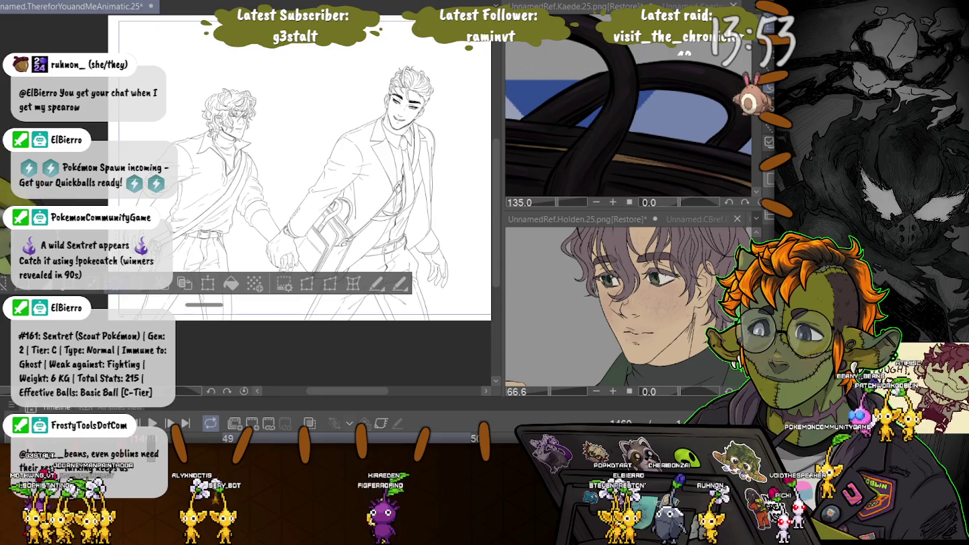
{"action": "key", "text": "ctrl+z"}
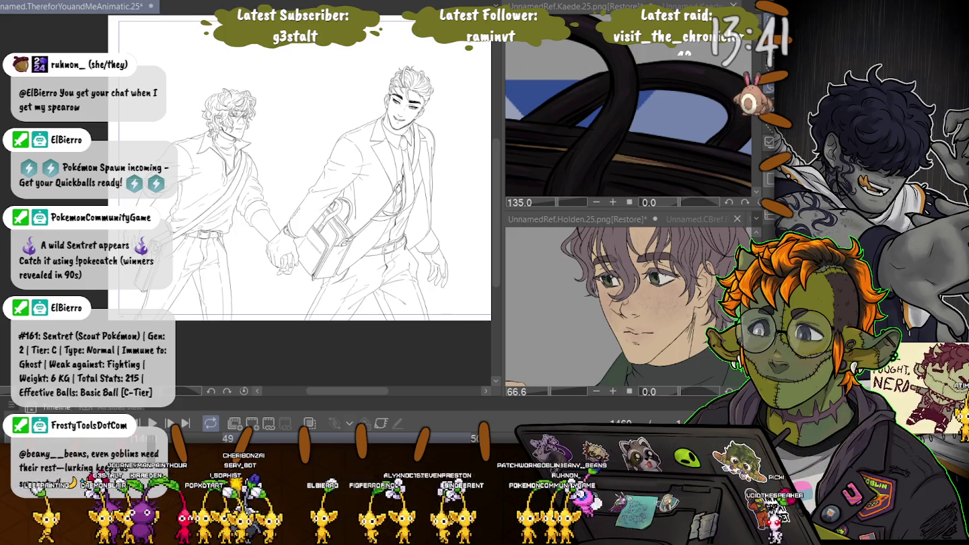
Step: Lasso a section of the left figure's sleeve near the elbow and rotate it slightly
{"action": "scroll", "coordinate": [154, 188], "scroll_direction": "up", "scroll_amount": 2}
{"action": "scroll", "coordinate": [154, 188], "scroll_direction": "up", "scroll_amount": 2}
{"action": "scroll", "coordinate": [155, 189], "scroll_direction": "up", "scroll_amount": 2}
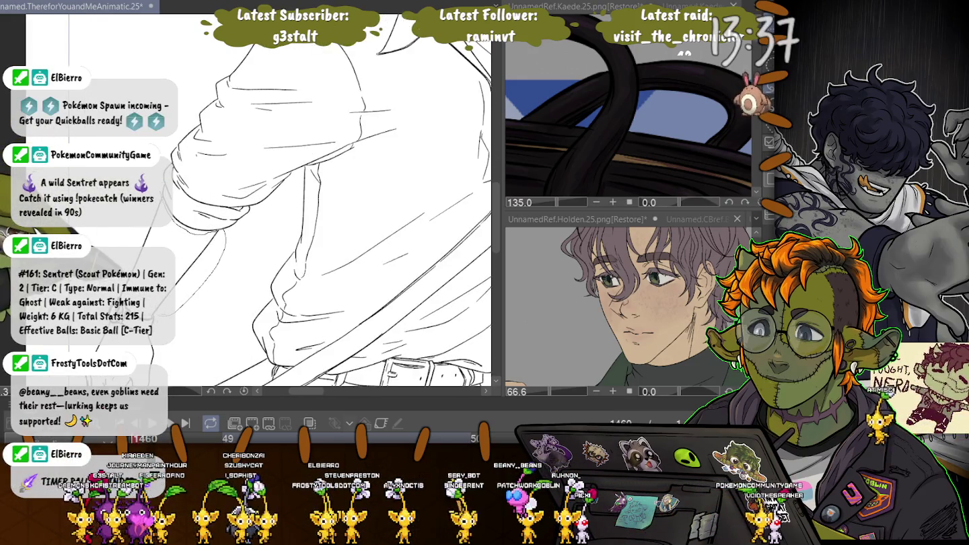
{"action": "left_click_drag", "start_coordinate": [176, 222], "coordinate": [222, 268]}
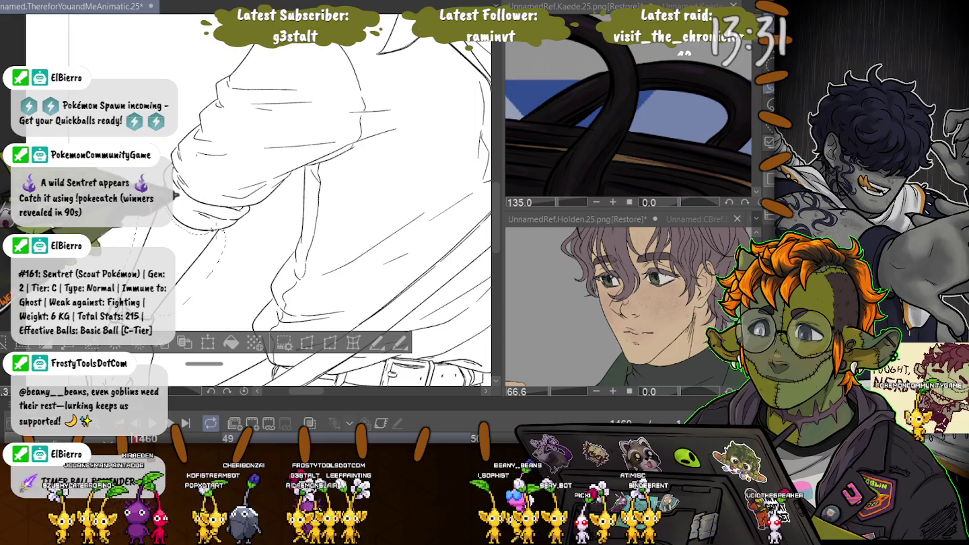
{"action": "key", "text": "ctrl+t"}
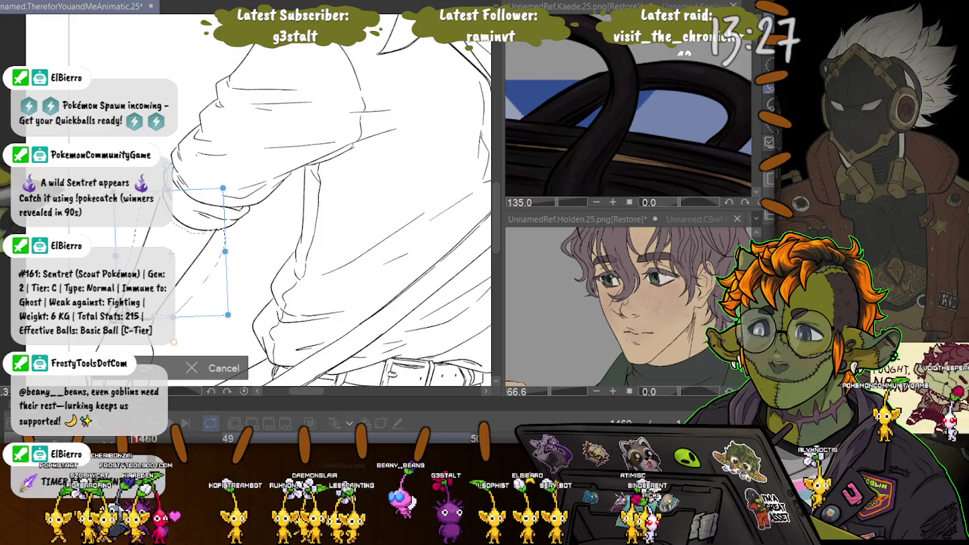
{"action": "left_click_drag", "start_coordinate": [174, 342], "coordinate": [175, 342]}
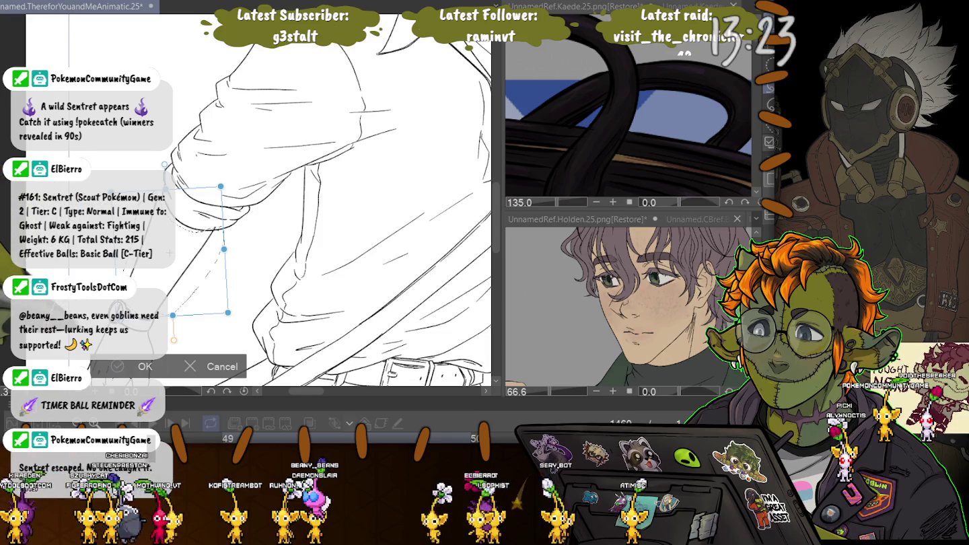
{"action": "key", "text": "Return"}
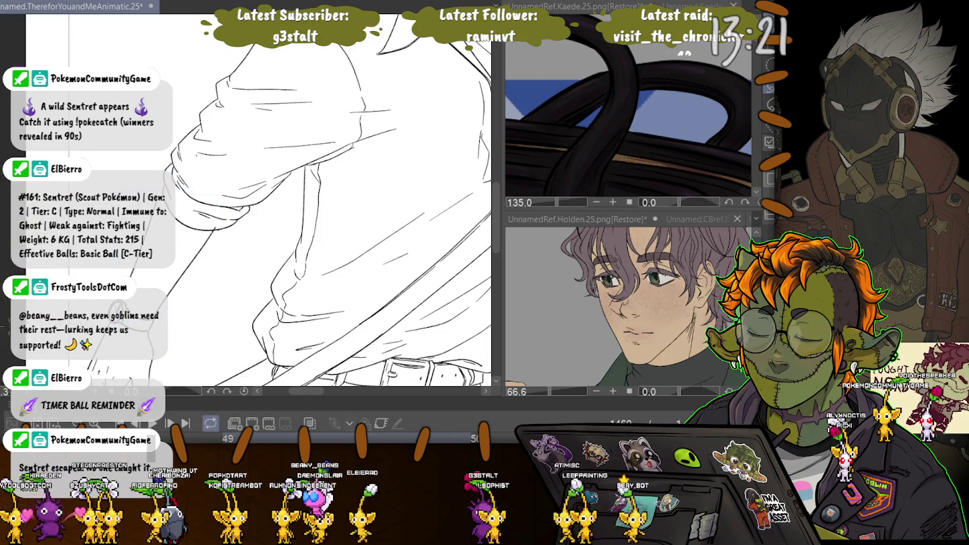
{"action": "scroll", "coordinate": [246, 239], "scroll_direction": "up", "scroll_amount": 2}
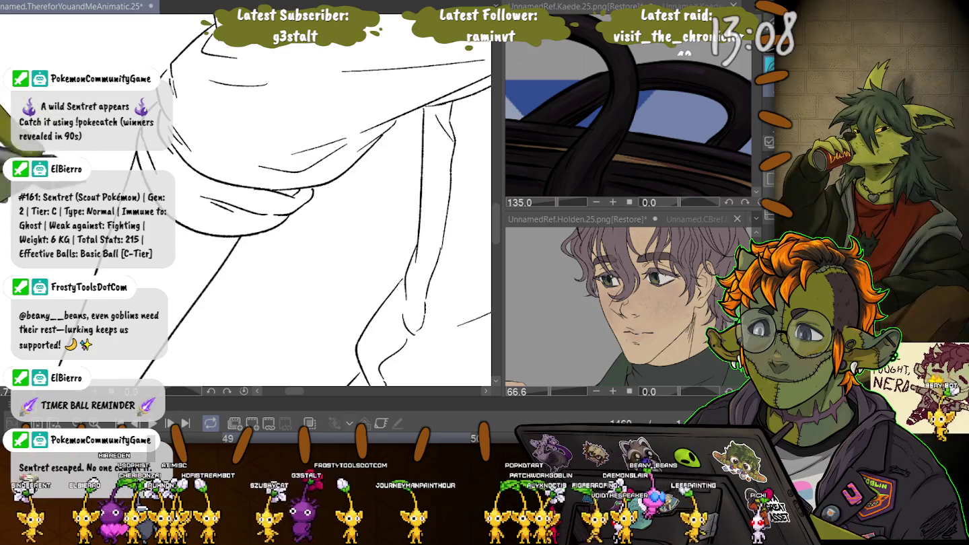
Step: Zoom in and ink an extended sleeve line toward the hands plus a new crease
{"action": "scroll", "coordinate": [249, 202], "scroll_direction": "down", "scroll_amount": 2}
{"action": "scroll", "coordinate": [249, 202], "scroll_direction": "down", "scroll_amount": 2}
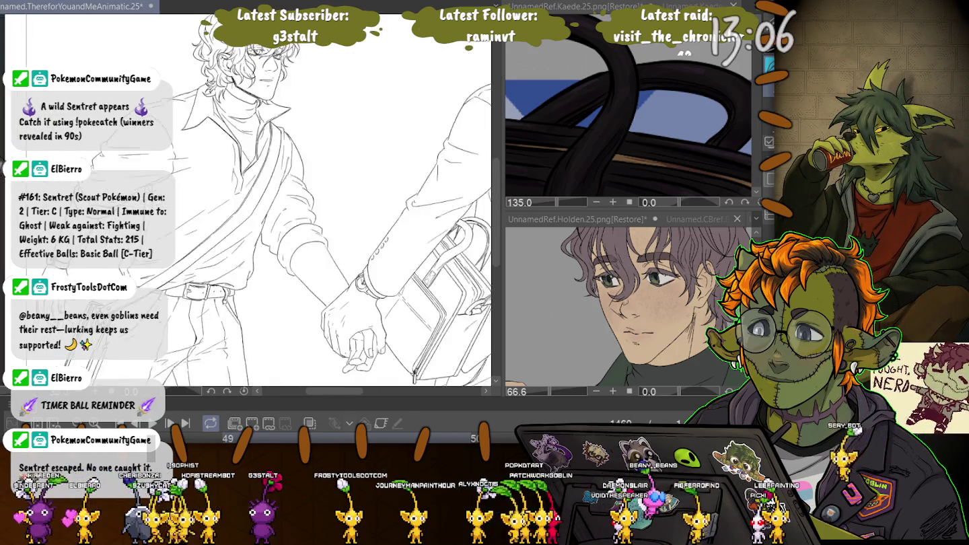
{"action": "scroll", "coordinate": [249, 202], "scroll_direction": "down", "scroll_amount": 2}
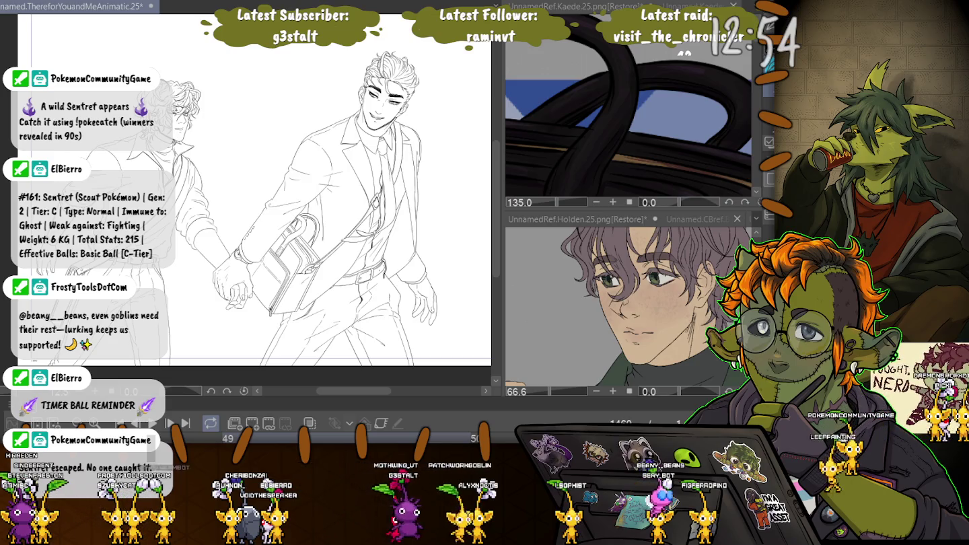
{"action": "scroll", "coordinate": [185, 200], "scroll_direction": "up", "scroll_amount": 2}
{"action": "scroll", "coordinate": [186, 200], "scroll_direction": "up", "scroll_amount": 2}
{"action": "scroll", "coordinate": [185, 200], "scroll_direction": "up", "scroll_amount": 2}
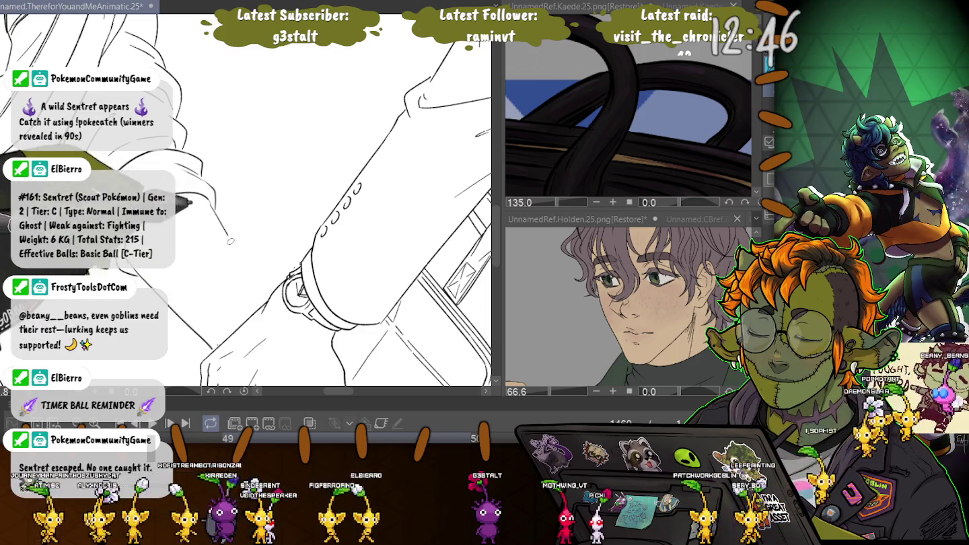
{"action": "left_click_drag", "start_coordinate": [230, 239], "coordinate": [264, 304]}
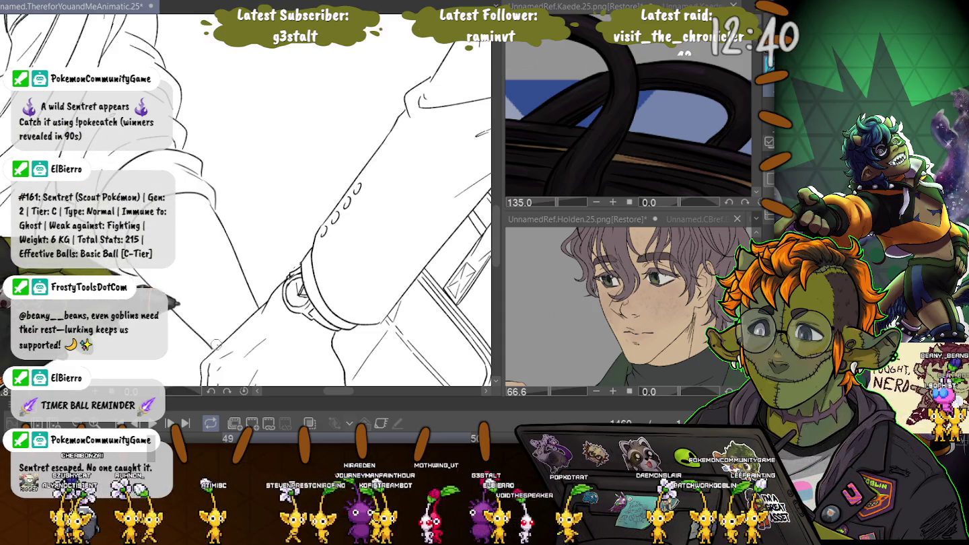
{"action": "left_click_drag", "start_coordinate": [171, 305], "coordinate": [211, 346]}
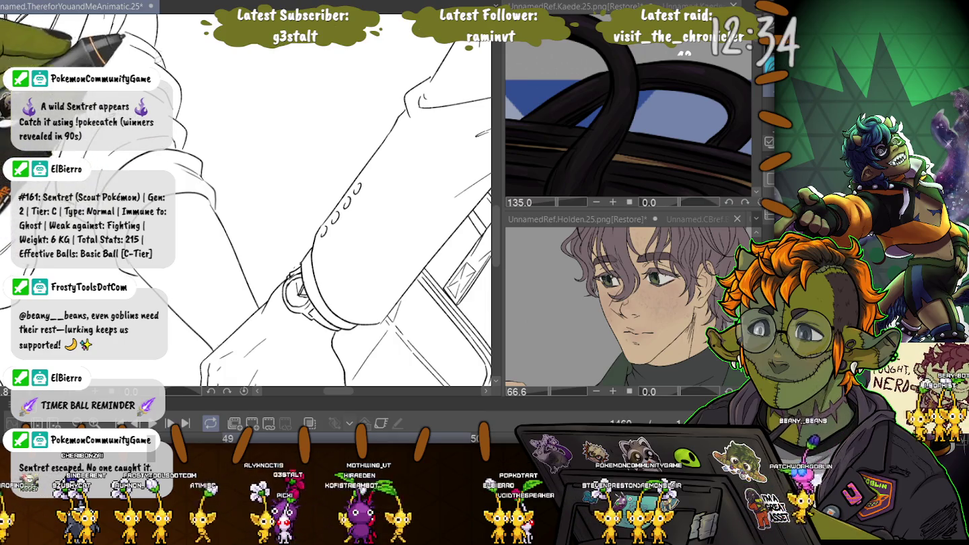
Step: Zoom out, pan to the right-hand figure and select its outline
{"action": "scroll", "coordinate": [245, 201], "scroll_direction": "down", "scroll_amount": 2}
{"action": "scroll", "coordinate": [246, 201], "scroll_direction": "down", "scroll_amount": 1}
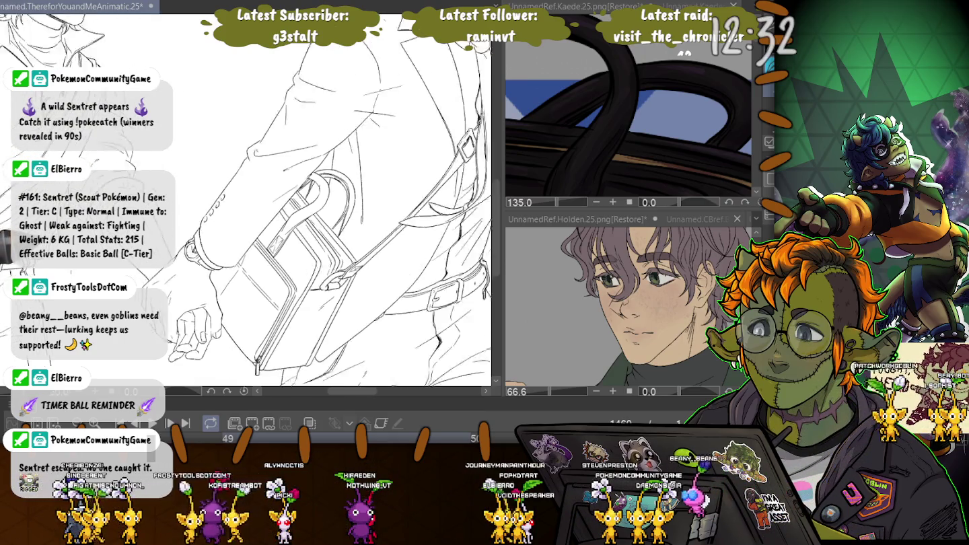
{"action": "scroll", "coordinate": [246, 200], "scroll_direction": "down", "scroll_amount": 2}
{"action": "scroll", "coordinate": [246, 200], "scroll_direction": "down", "scroll_amount": 1}
{"action": "left_click_drag", "start_coordinate": [246, 202], "coordinate": [356, 148]}
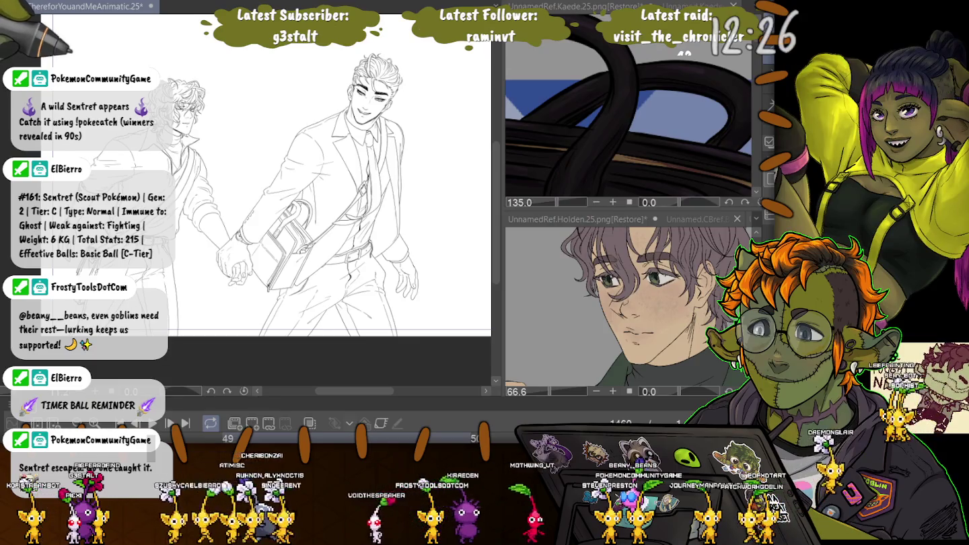
{"action": "key", "text": "ctrl+a"}
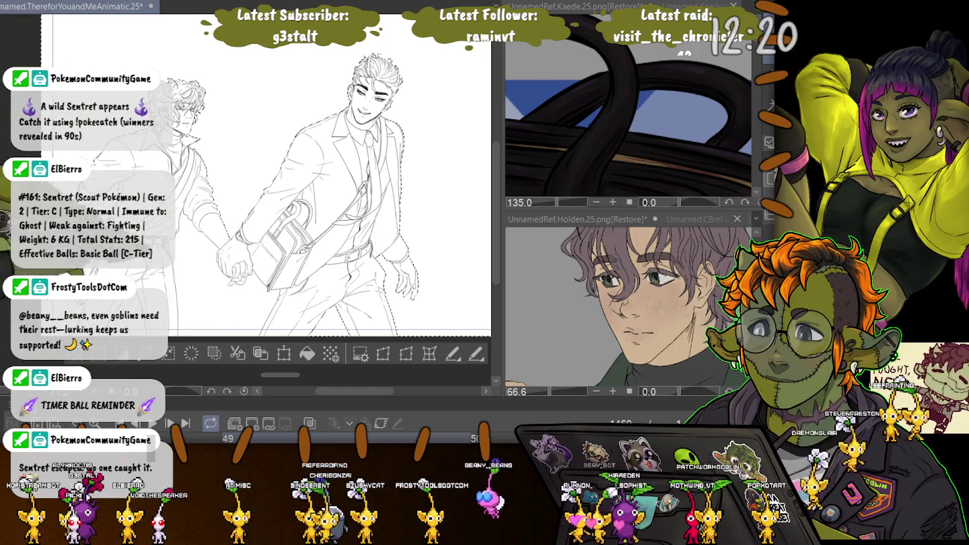
Step: Zoom in on the figures and back out to check them over the gray textured background
{"action": "scroll", "coordinate": [222, 269], "scroll_direction": "up", "scroll_amount": 1}
{"action": "scroll", "coordinate": [222, 269], "scroll_direction": "up", "scroll_amount": 2}
{"action": "scroll", "coordinate": [222, 269], "scroll_direction": "up", "scroll_amount": 1}
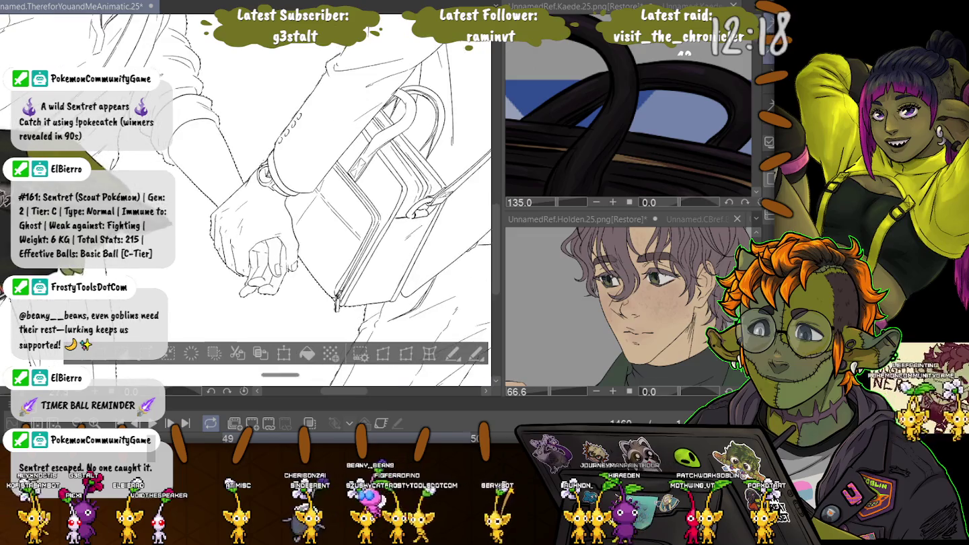
{"action": "scroll", "coordinate": [249, 311], "scroll_direction": "up", "scroll_amount": 1}
{"action": "scroll", "coordinate": [249, 312], "scroll_direction": "up", "scroll_amount": 1}
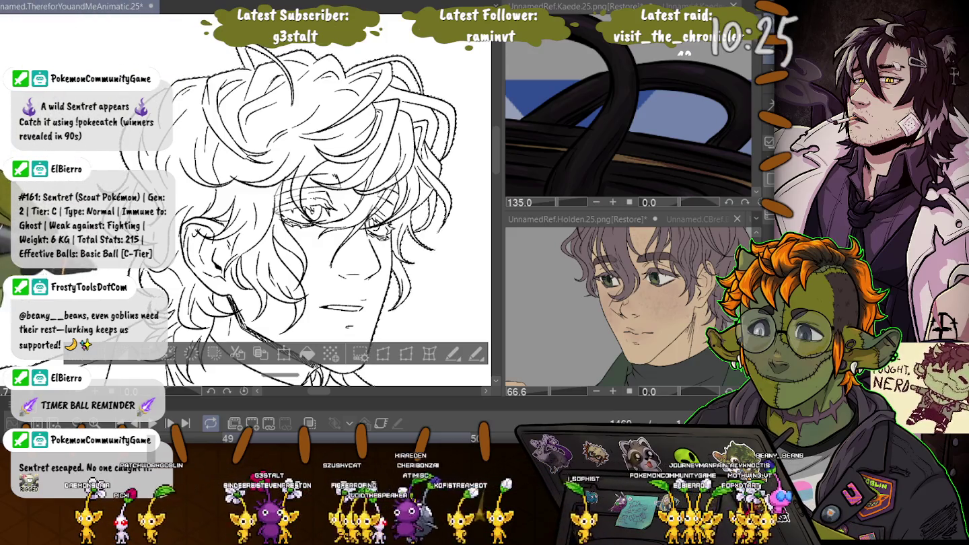
{"action": "scroll", "coordinate": [246, 202], "scroll_direction": "down", "scroll_amount": 2}
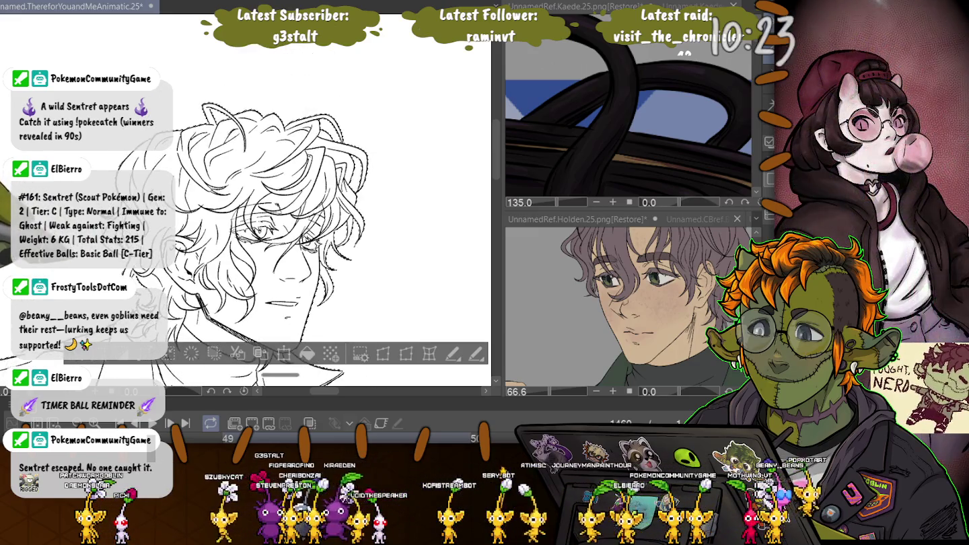
{"action": "scroll", "coordinate": [246, 202], "scroll_direction": "down", "scroll_amount": 2}
{"action": "scroll", "coordinate": [246, 202], "scroll_direction": "down", "scroll_amount": 2}
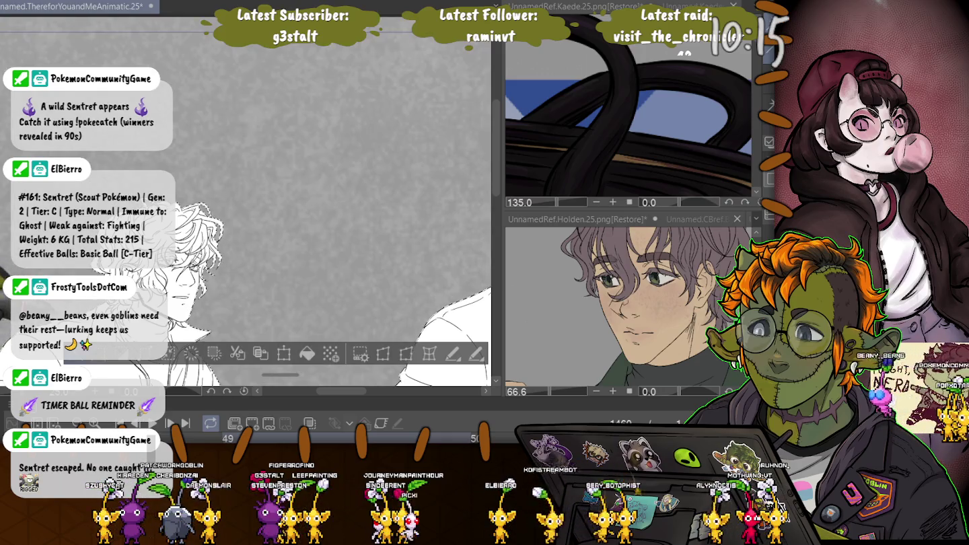
Step: Deselect the figure and zoom in on the curly-haired man's face and collar
{"action": "key", "text": "ctrl+d"}
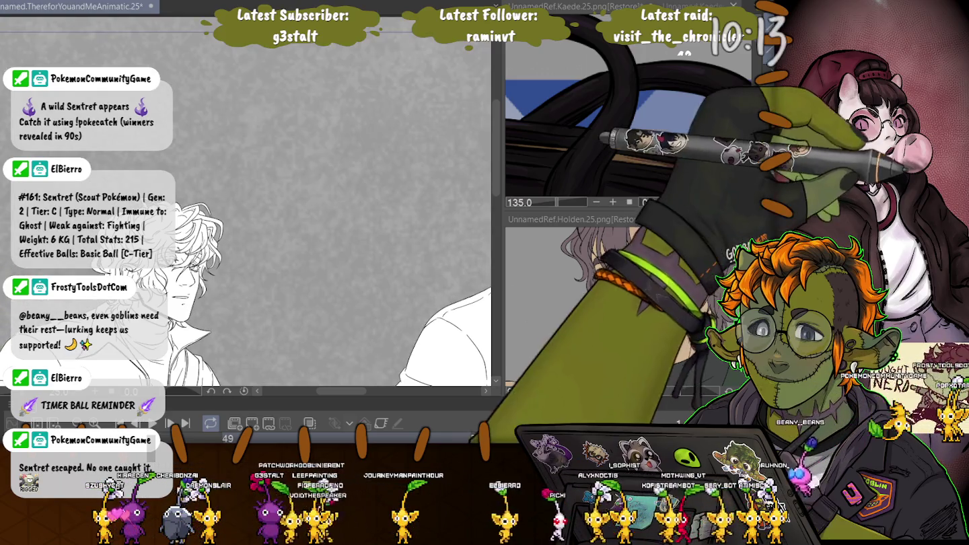
{"action": "scroll", "coordinate": [125, 263], "scroll_direction": "up", "scroll_amount": 2}
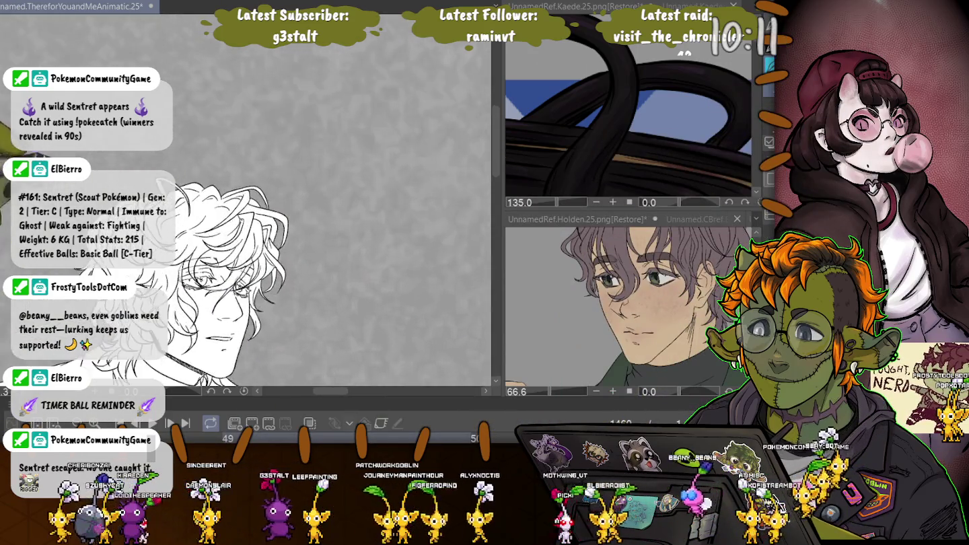
{"action": "scroll", "coordinate": [124, 263], "scroll_direction": "up", "scroll_amount": 3}
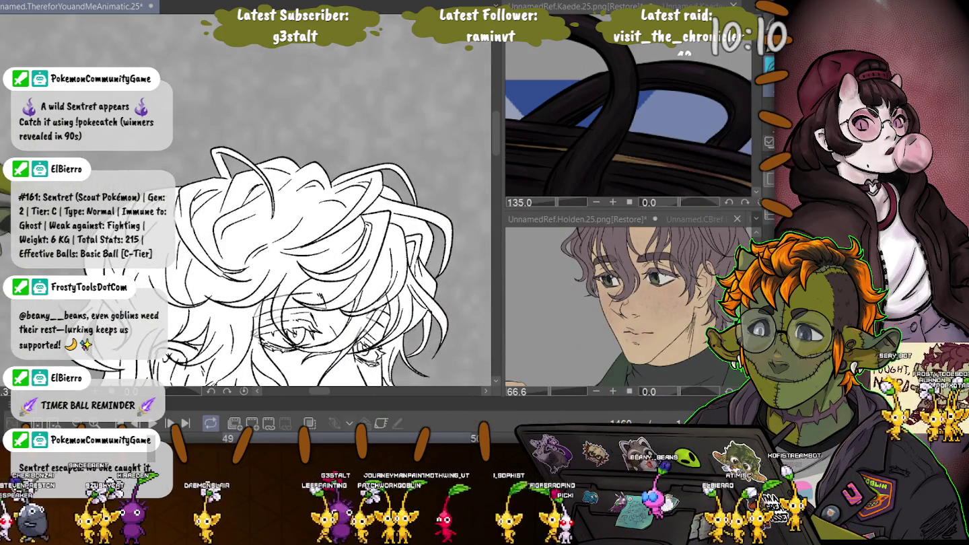
{"action": "scroll", "coordinate": [256, 242], "scroll_direction": "down", "scroll_amount": 1}
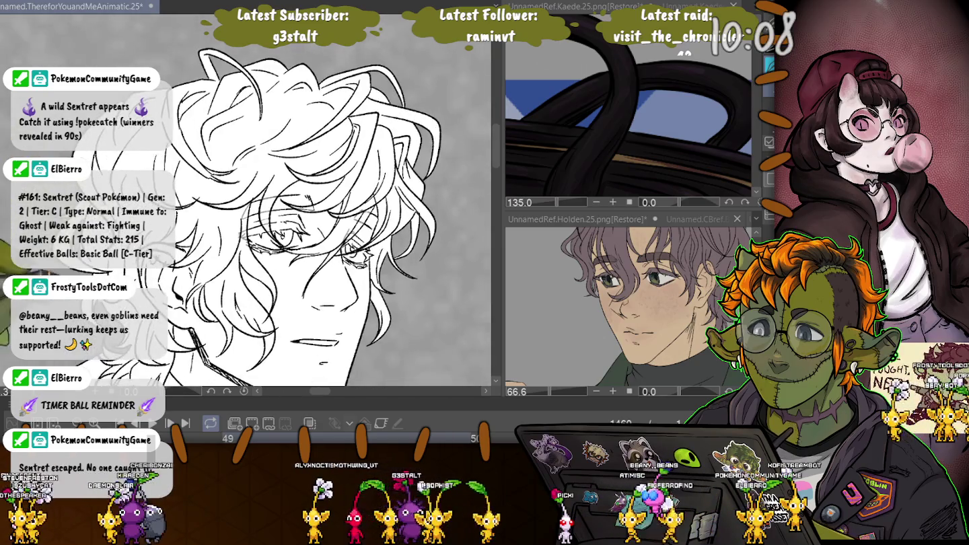
{"action": "scroll", "coordinate": [255, 243], "scroll_direction": "down", "scroll_amount": 4}
{"action": "scroll", "coordinate": [256, 202], "scroll_direction": "down", "scroll_amount": 2}
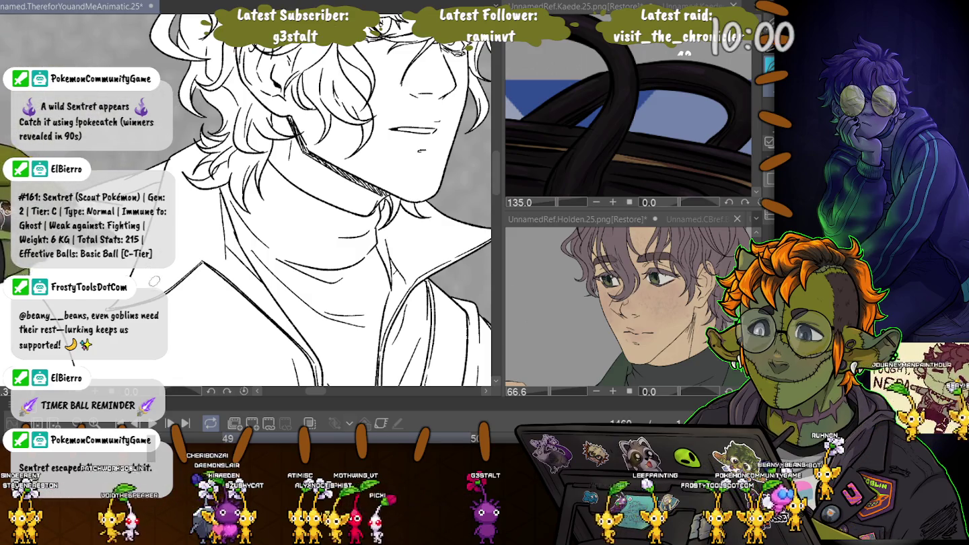
{"action": "scroll", "coordinate": [153, 278], "scroll_direction": "down", "scroll_amount": 1}
{"action": "scroll", "coordinate": [153, 278], "scroll_direction": "down", "scroll_amount": 1}
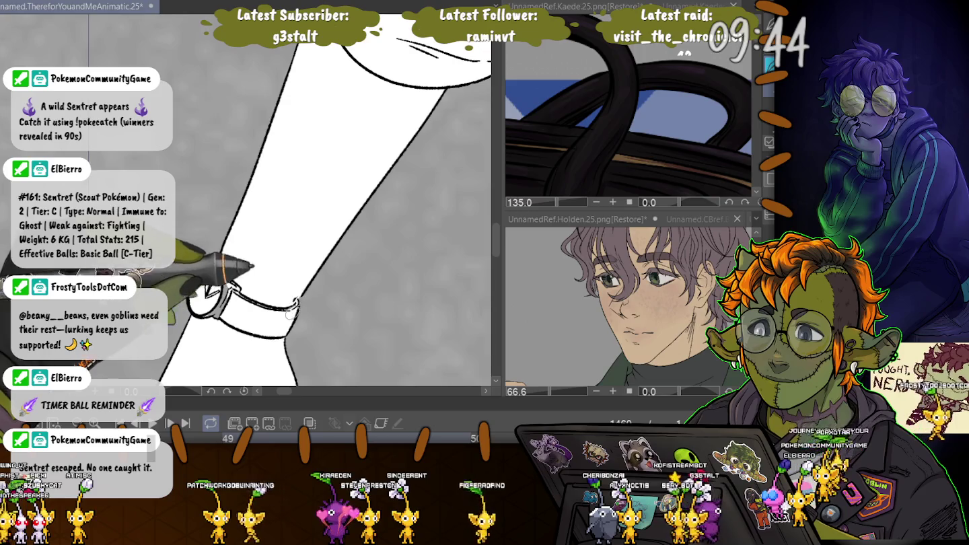
Step: Restore the watch stroke and draw a round watch face on the wrist strap
{"action": "key", "text": "ctrl+z"}
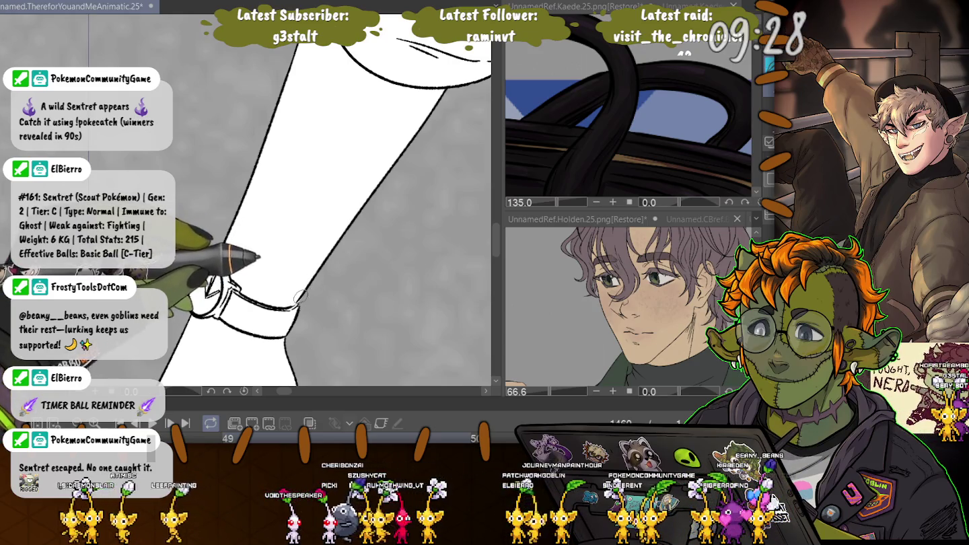
{"action": "left_click_drag", "start_coordinate": [206, 268], "coordinate": [210, 296]}
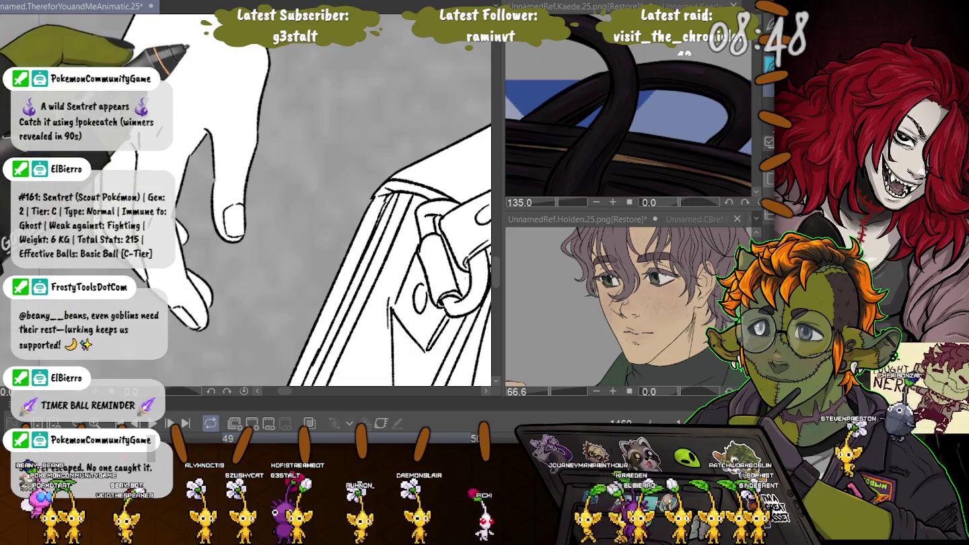
{"action": "mouse_move", "coordinate": [365, 243]}
{"action": "left_mouse_down"}
{"action": "mouse_move", "coordinate": [377, 101]}
{"action": "mouse_move", "coordinate": [377, 242]}
{"action": "left_mouse_up"}
{"action": "mouse_move", "coordinate": [384, 158]}
{"action": "left_mouse_down"}
{"action": "mouse_move", "coordinate": [310, 202]}
{"action": "mouse_move", "coordinate": [317, 253]}
{"action": "left_mouse_up"}
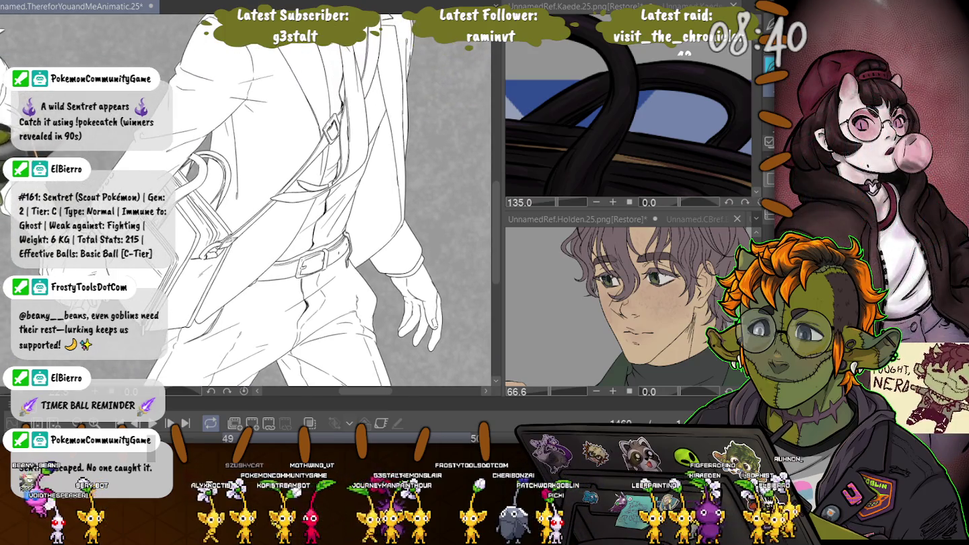
Step: Zoom in to inspect the character's face, eyebrow and eye
{"action": "left_click_drag", "start_coordinate": [316, 202], "coordinate": [323, 336]}
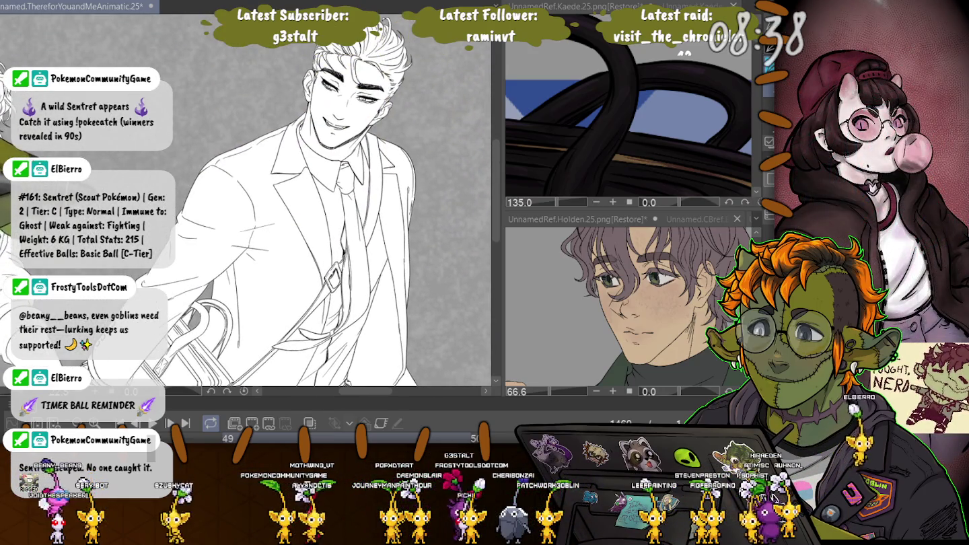
{"action": "scroll", "coordinate": [245, 202], "scroll_direction": "down", "scroll_amount": 2}
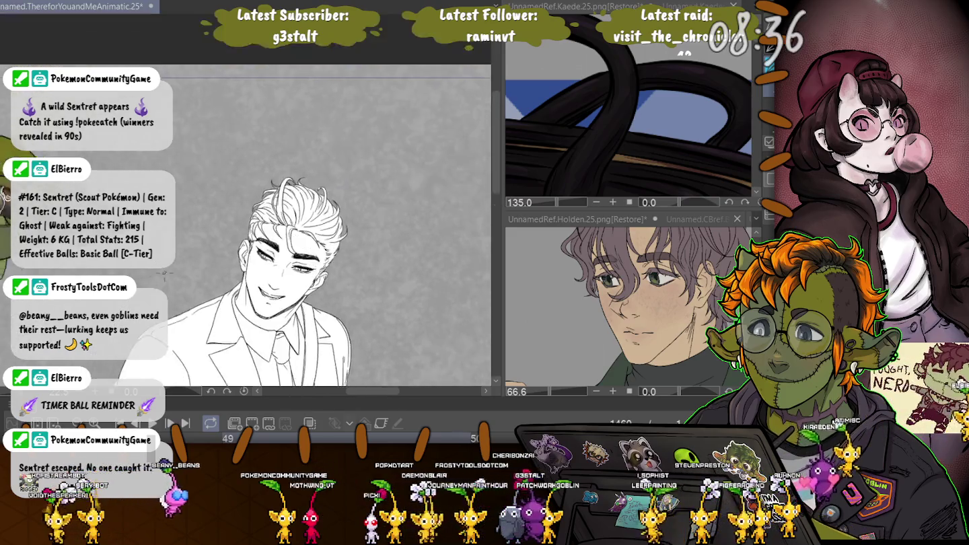
{"action": "scroll", "coordinate": [357, 135], "scroll_direction": "up", "scroll_amount": 2}
{"action": "scroll", "coordinate": [356, 134], "scroll_direction": "up", "scroll_amount": 2}
{"action": "scroll", "coordinate": [357, 134], "scroll_direction": "up", "scroll_amount": 1}
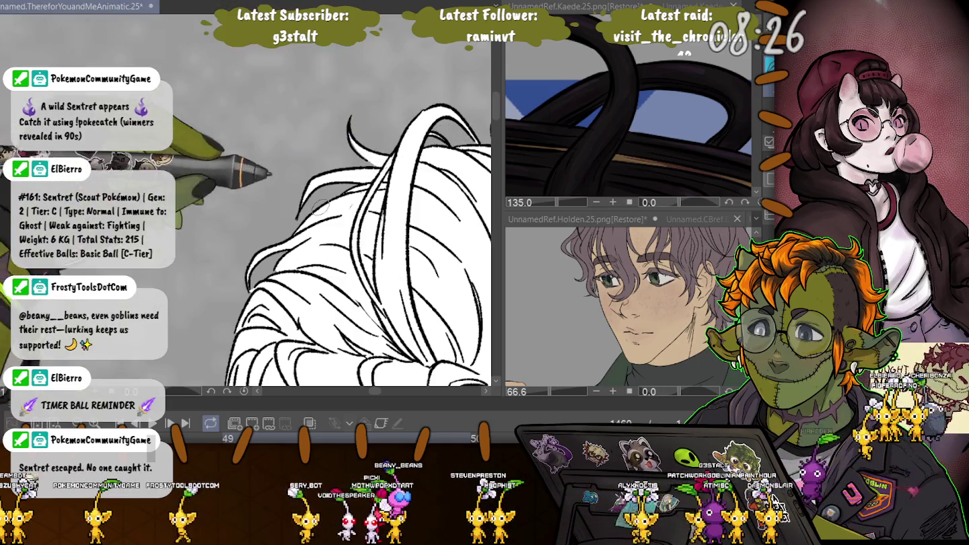
{"action": "scroll", "coordinate": [268, 247], "scroll_direction": "up", "scroll_amount": 3}
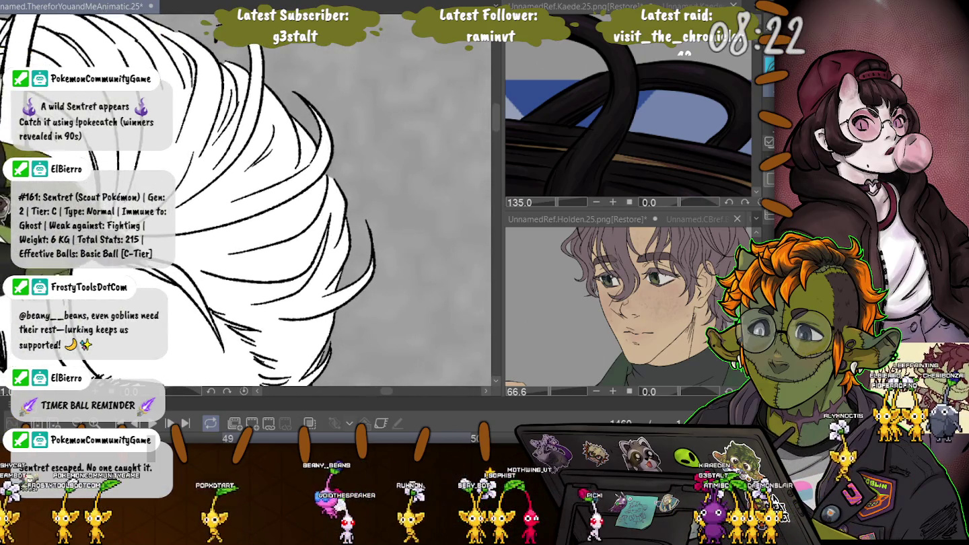
{"action": "left_click_drag", "start_coordinate": [389, 176], "coordinate": [377, 27]}
Step: Zoom out to the full canvas, save, and move to the next animatic frame
{"action": "scroll", "coordinate": [246, 202], "scroll_direction": "down", "scroll_amount": 3}
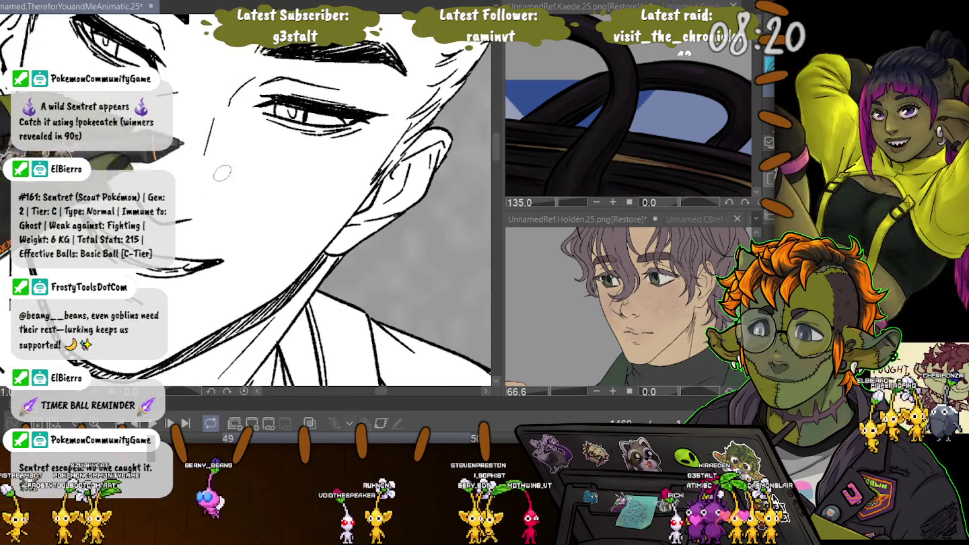
{"action": "scroll", "coordinate": [245, 201], "scroll_direction": "down", "scroll_amount": 2}
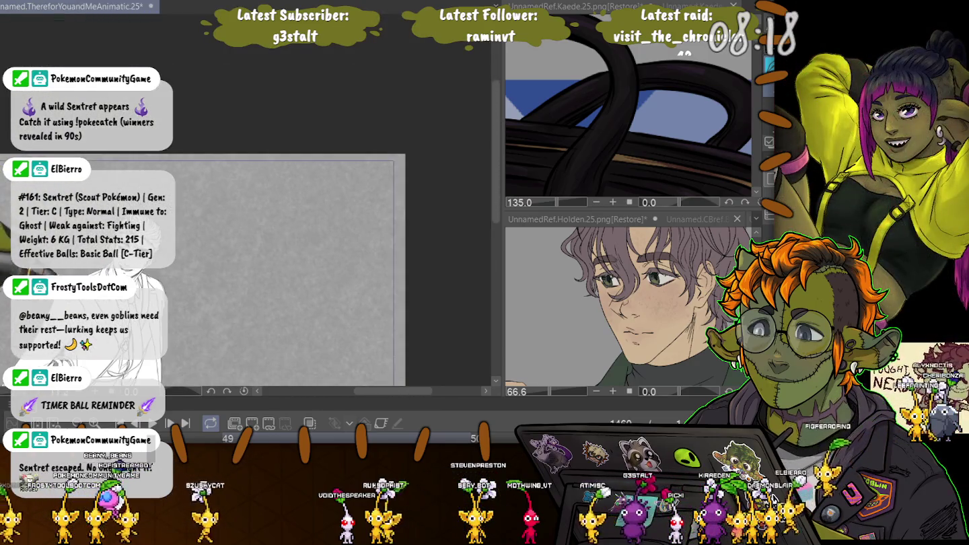
{"action": "scroll", "coordinate": [246, 202], "scroll_direction": "down", "scroll_amount": 3}
{"action": "scroll", "coordinate": [269, 202], "scroll_direction": "up", "scroll_amount": 1}
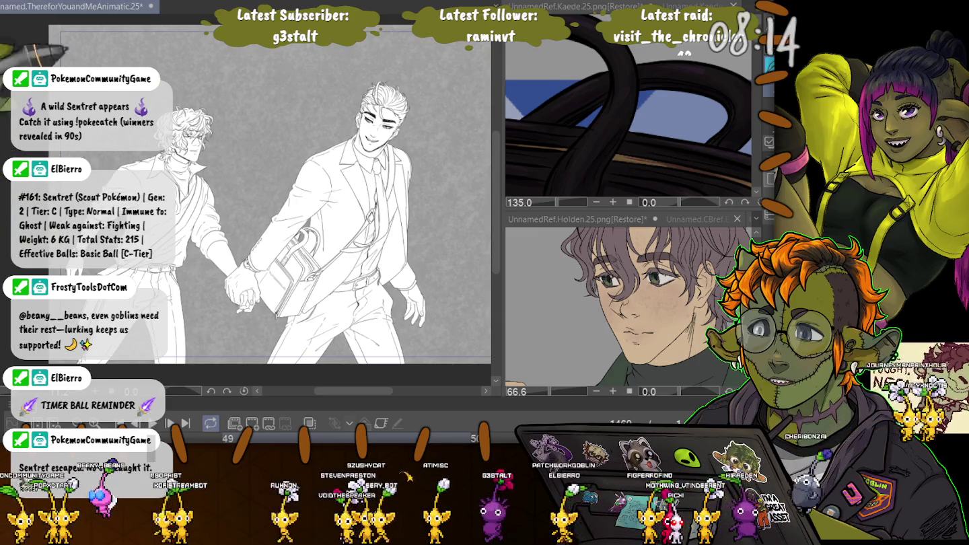
{"action": "key", "text": "ctrl+s"}
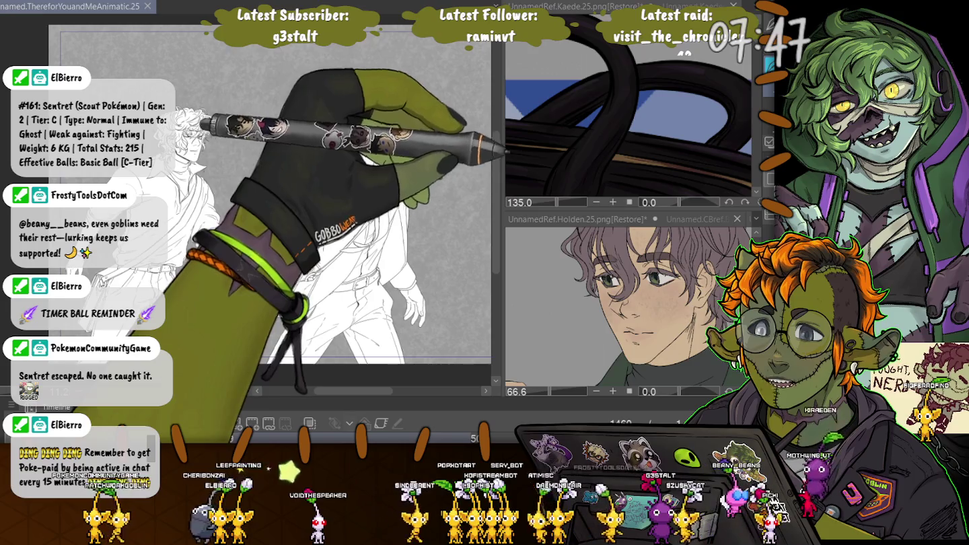
{"action": "key", "text": "Right"}
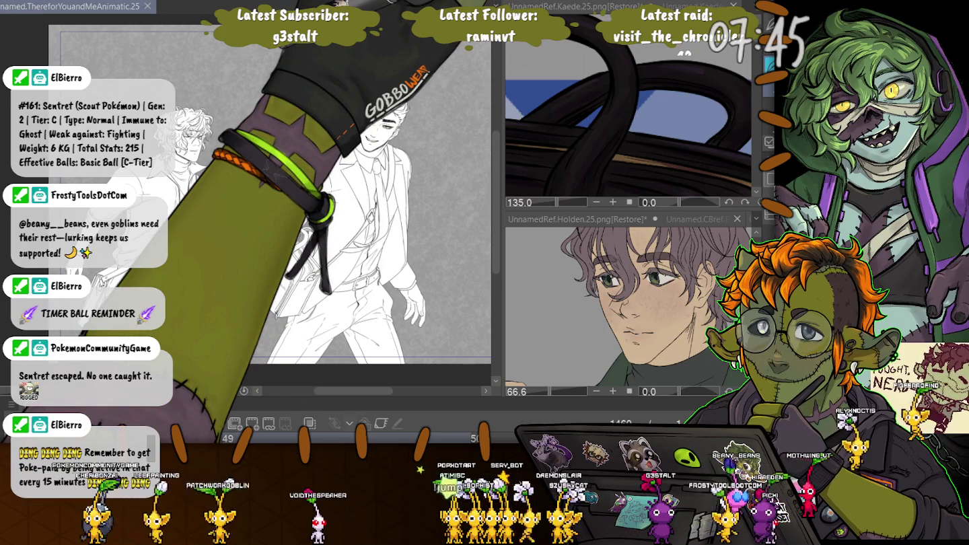